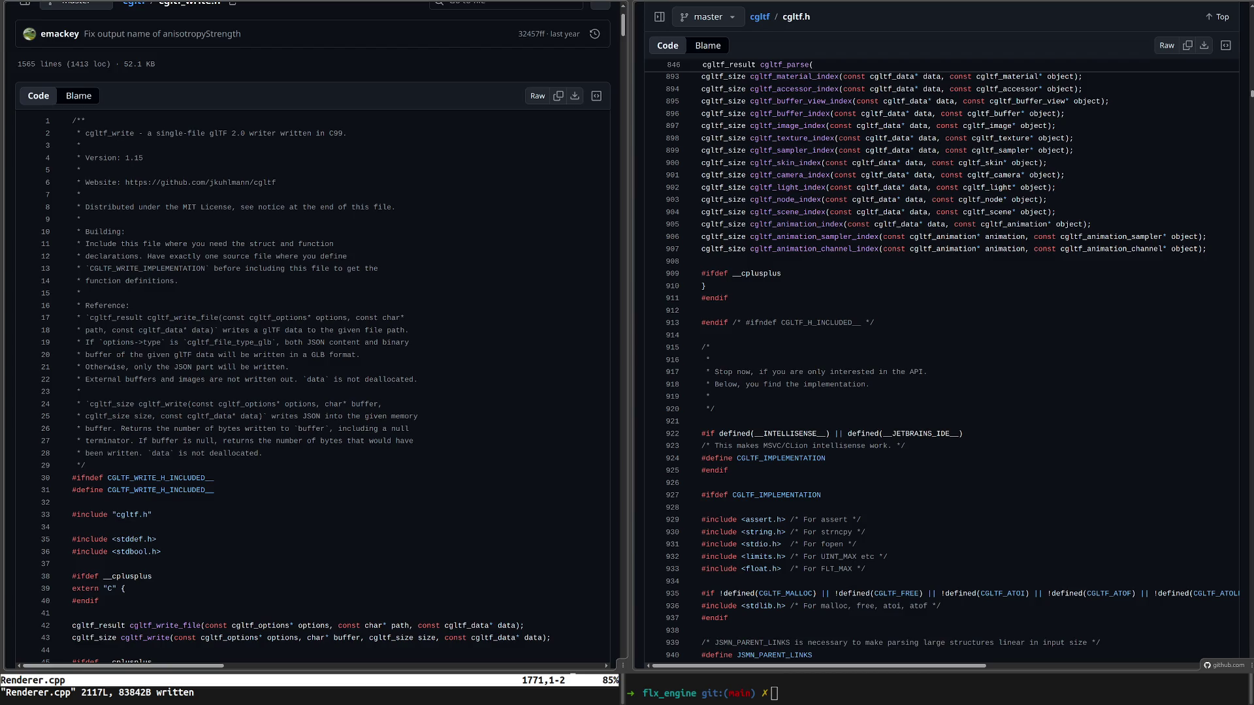
mouse_move(418, 380)
mouse_down()
mouse_move(73, 317)
mouse_move(73, 127)
mouse_move(72, 318)
mouse_up()
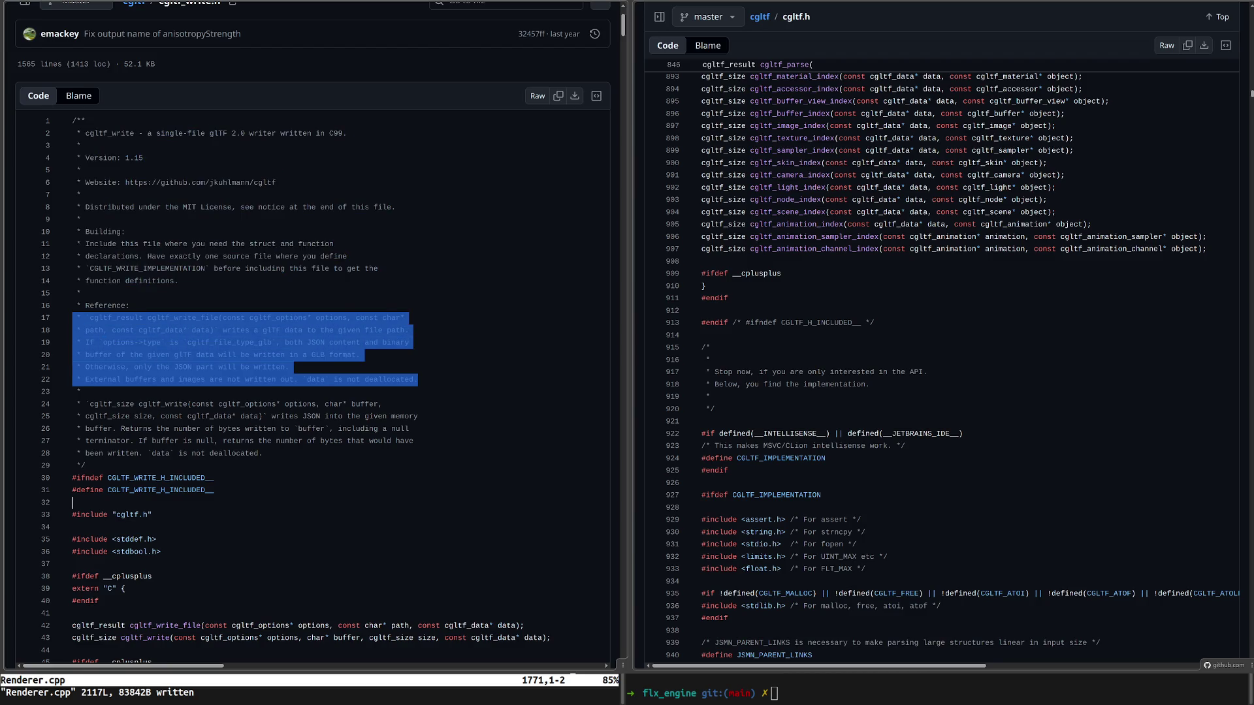
click(289, 367)
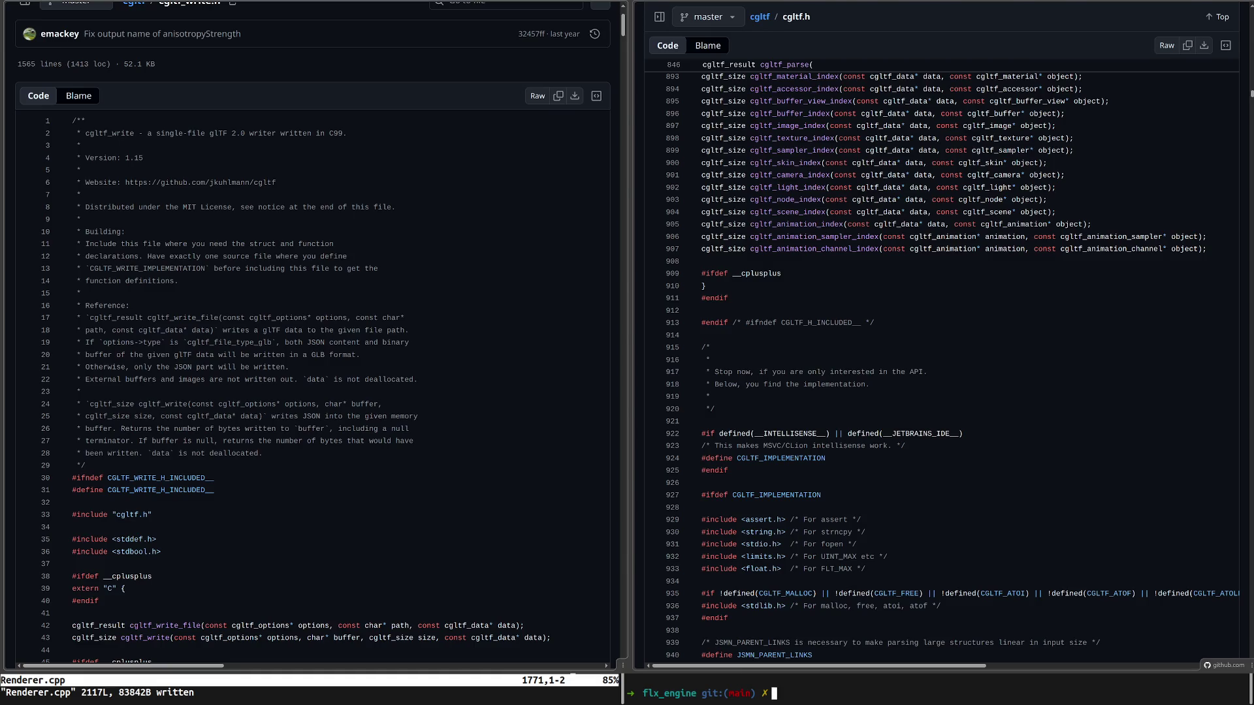
Leave the cgltf_write.h and cgltf.h GitHub pages and return to the vim/terminal split.
key(alt+Tab)
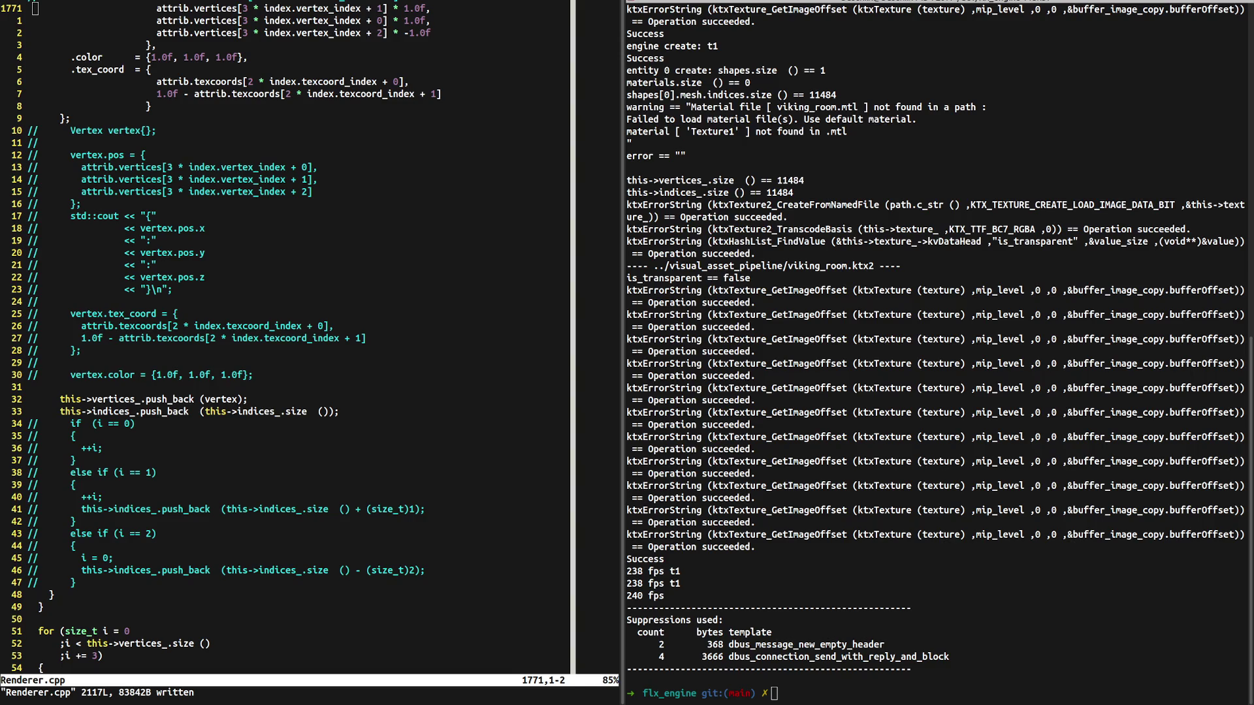
Delete the commented-out if/else index-counting block in Renderer.cpp.
click(115, 424)
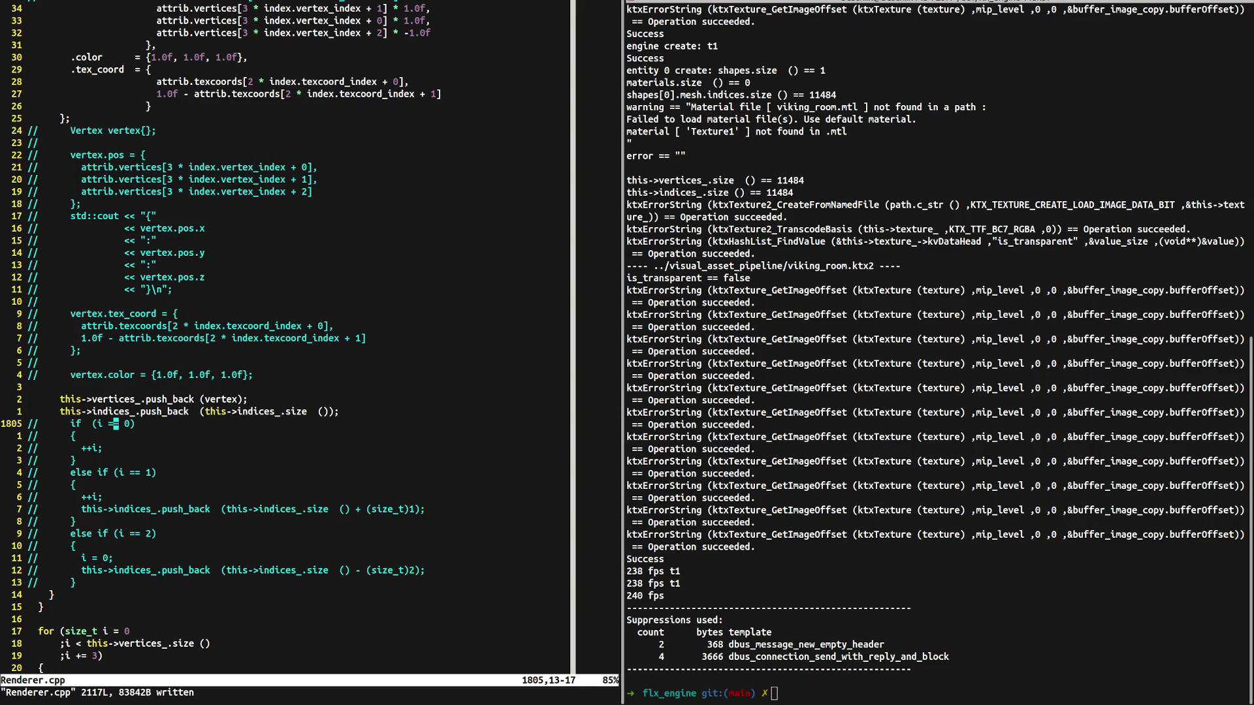
key(d)
key(d)
key(d)
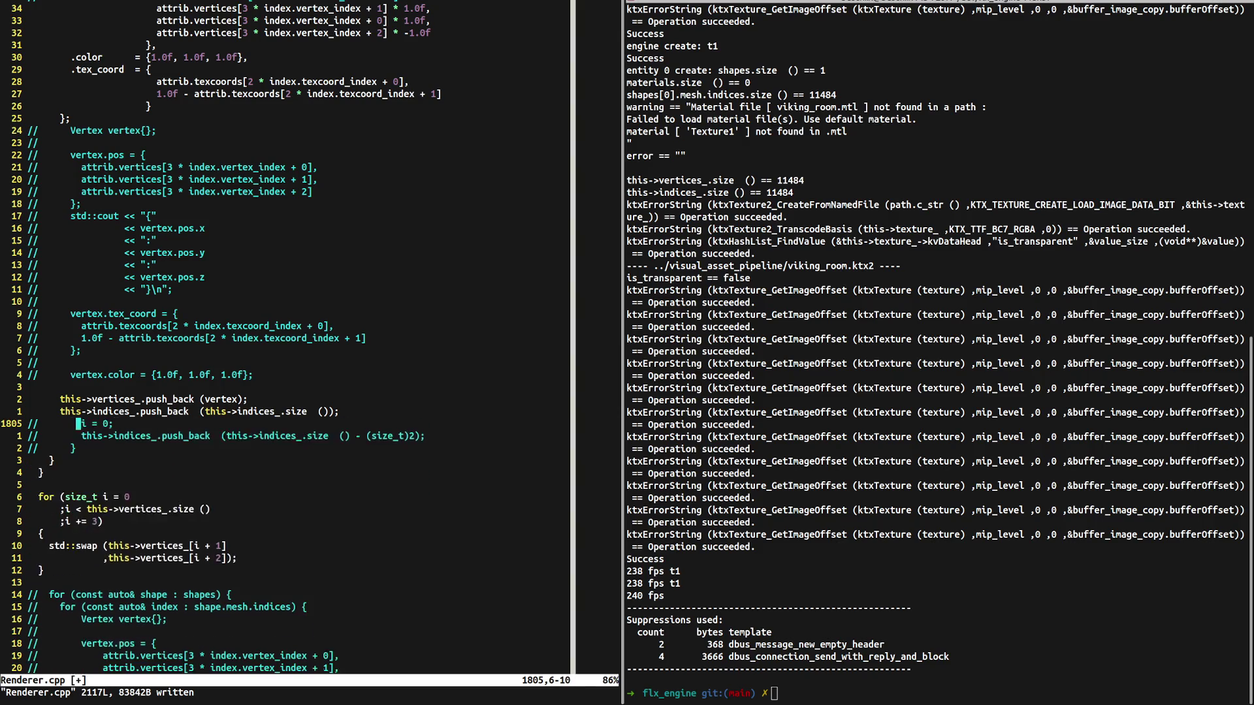
key(d)
key(d)
key(d)
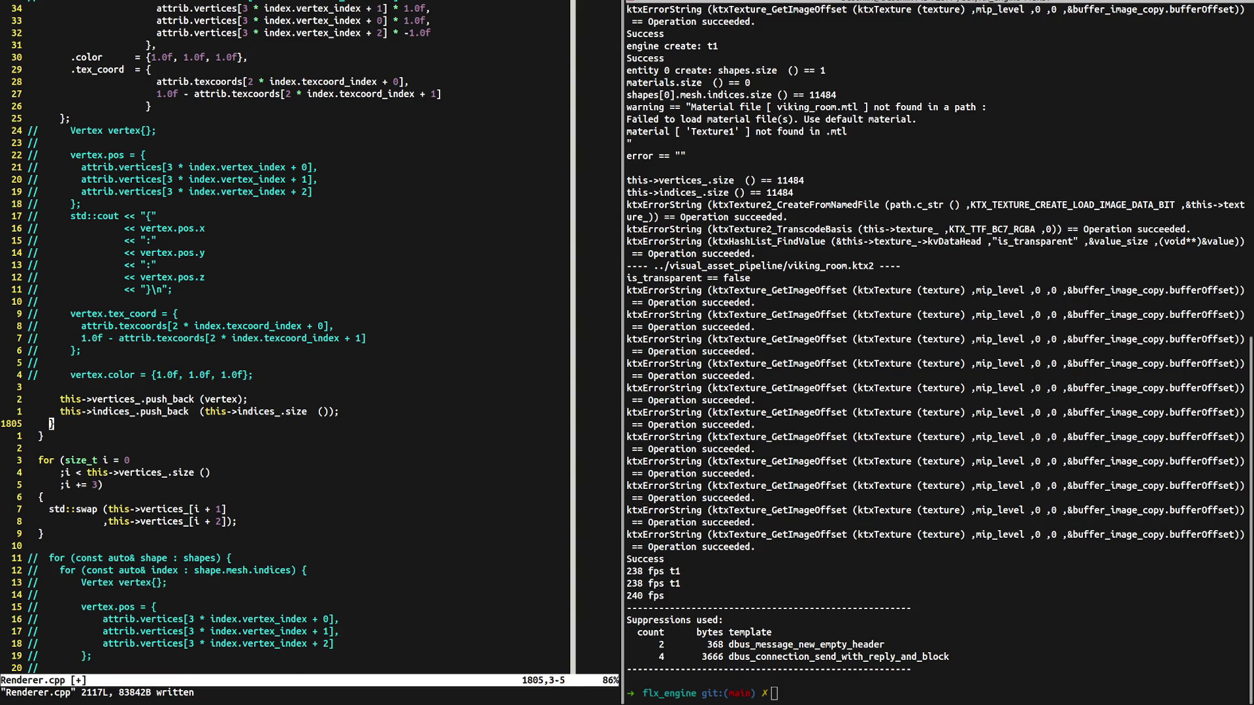
Delete the commented-out Vertex construction block, then save and quit with :wq.
click(145, 130)
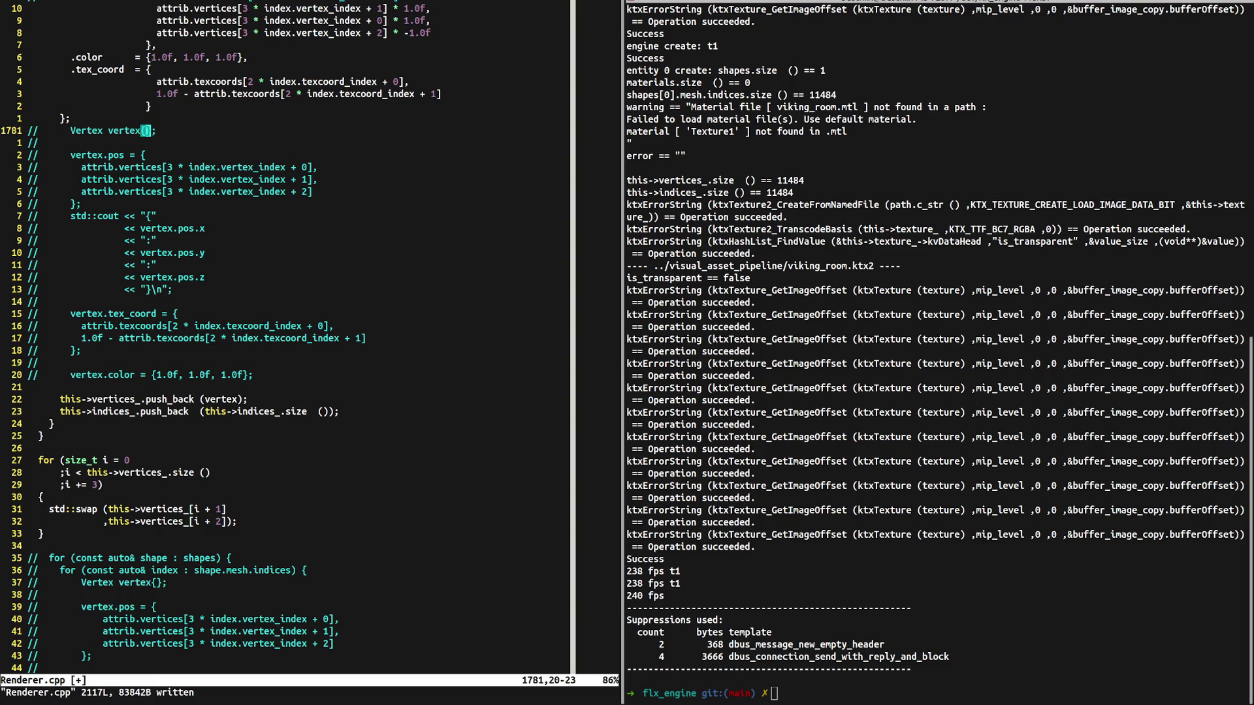
key(z)
key(z)
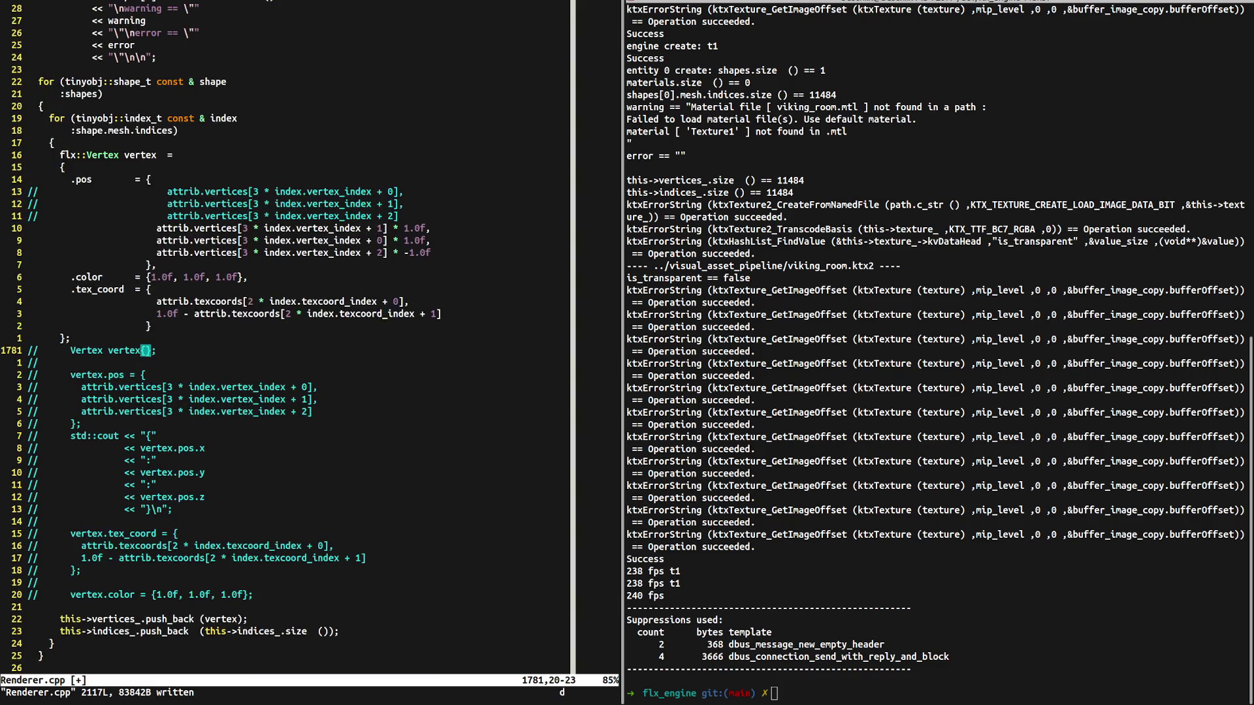
key(d)
key(d)
key(period)
key(period)
key(period)
key(period)
key(period)
key(period)
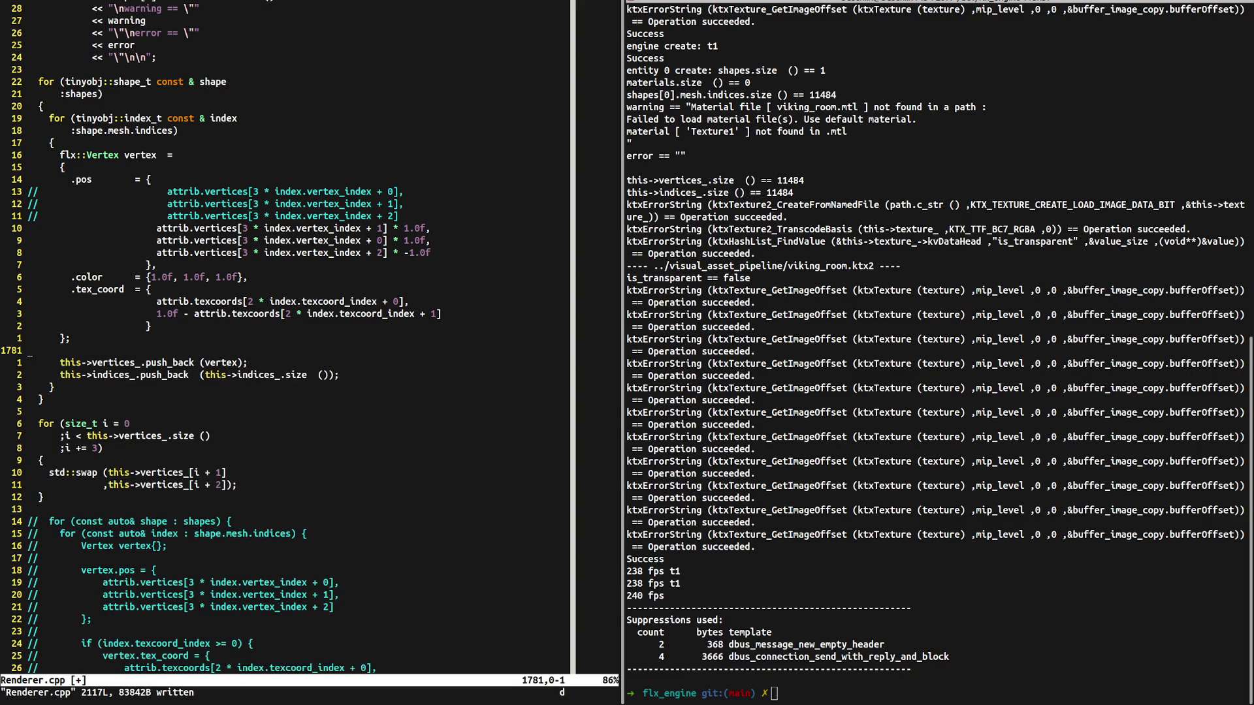
text(:wq)
key(Return)
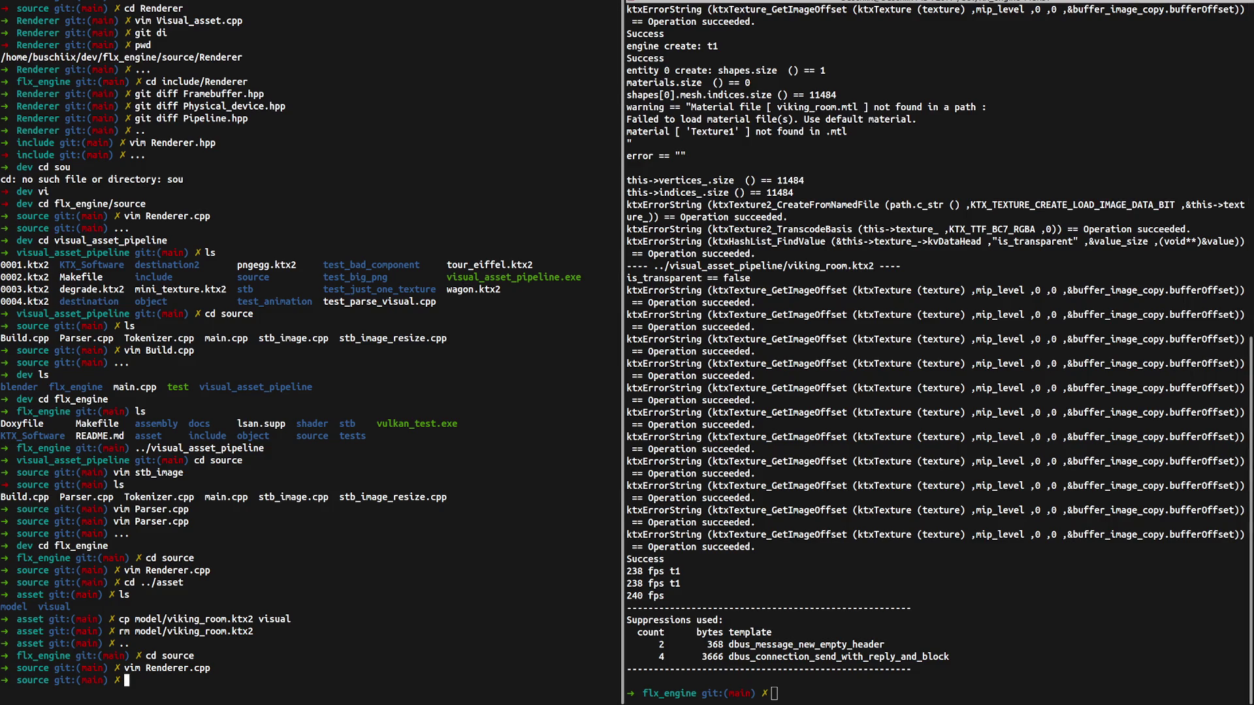
Close the old vim and terminal panes and open a new terminal window.
key(super+shift+q)
key(super+shift+q)
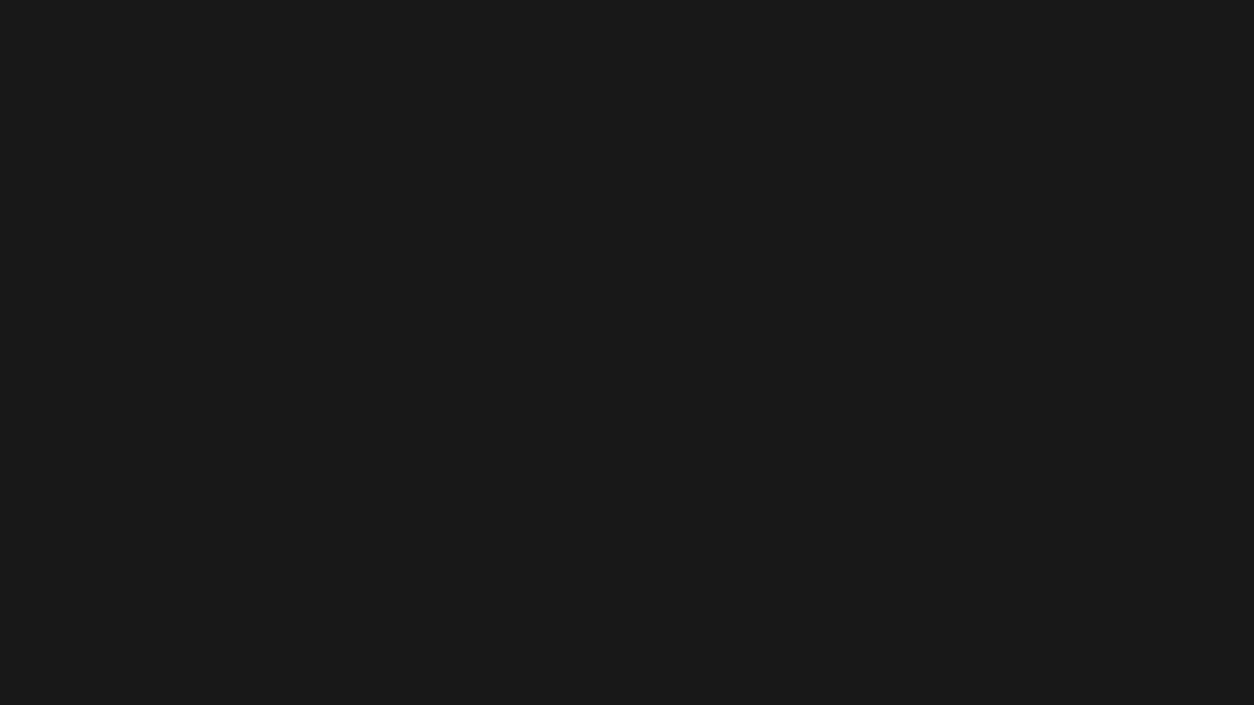
key(super+Return)
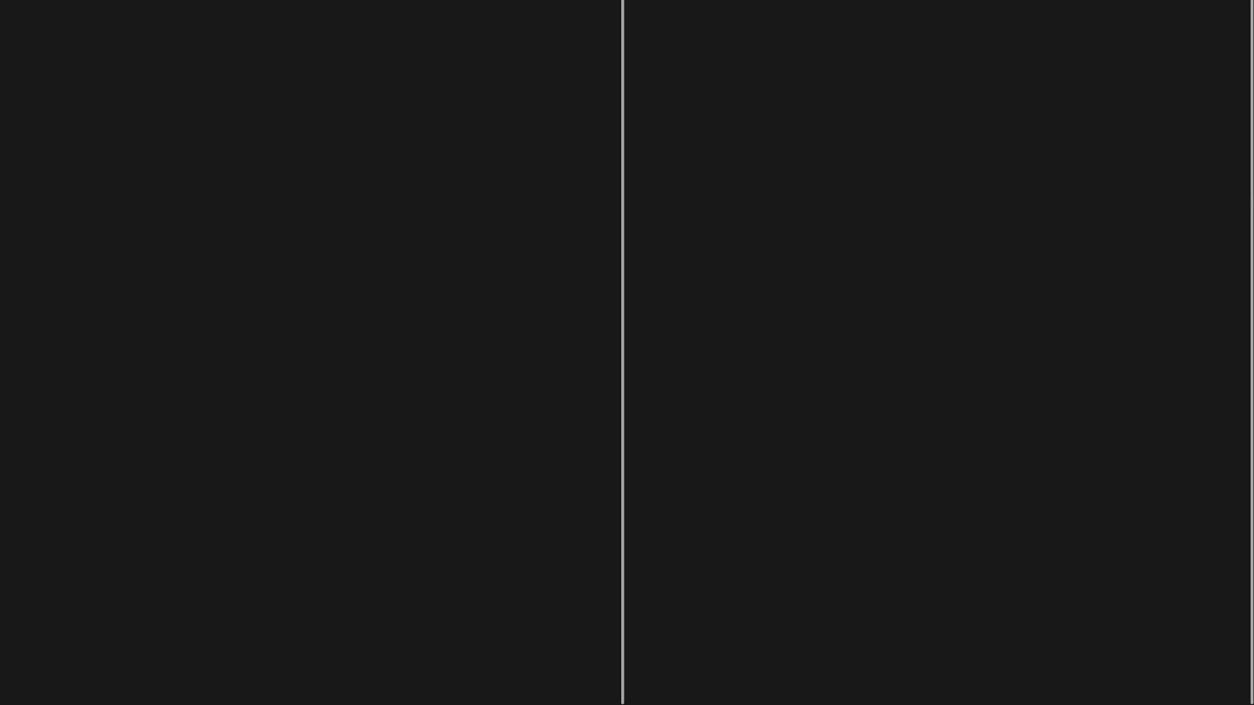
key(ctrl+shift+o)
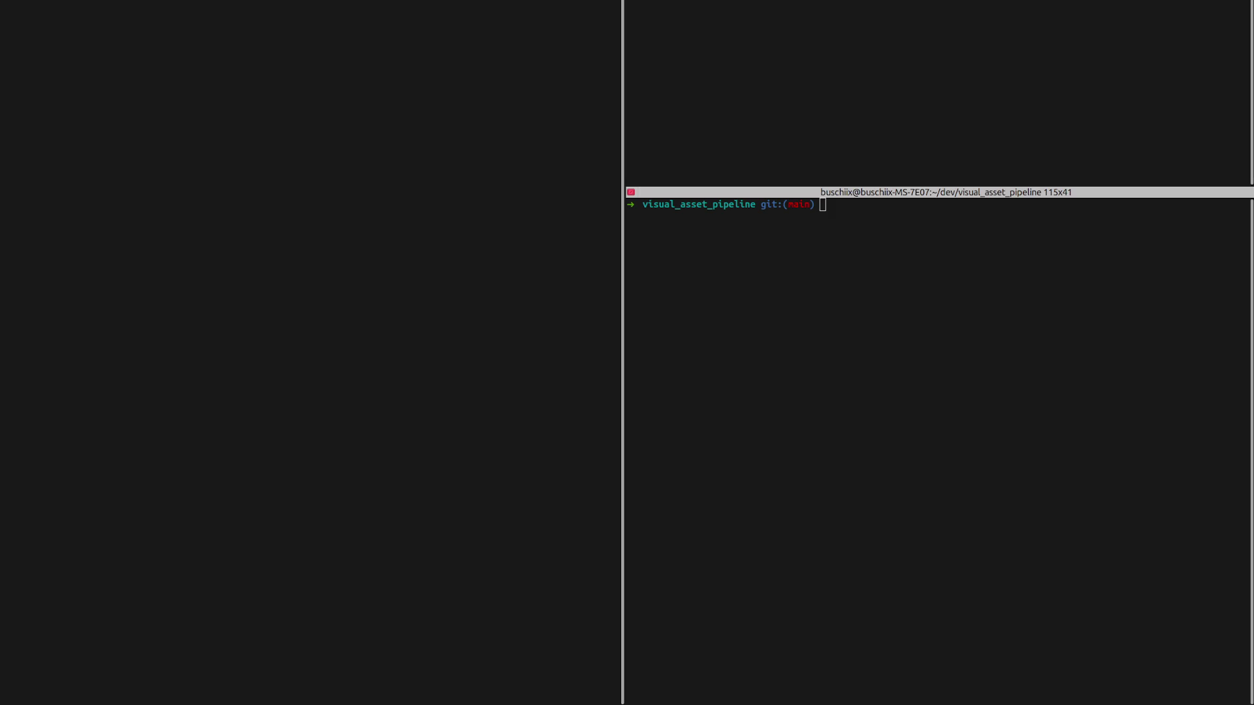
Grow the new terminal window upward until it spans the full right half.
key(ctrl+shift+Up)
key(ctrl+shift+Up)
key(ctrl+shift+Up)
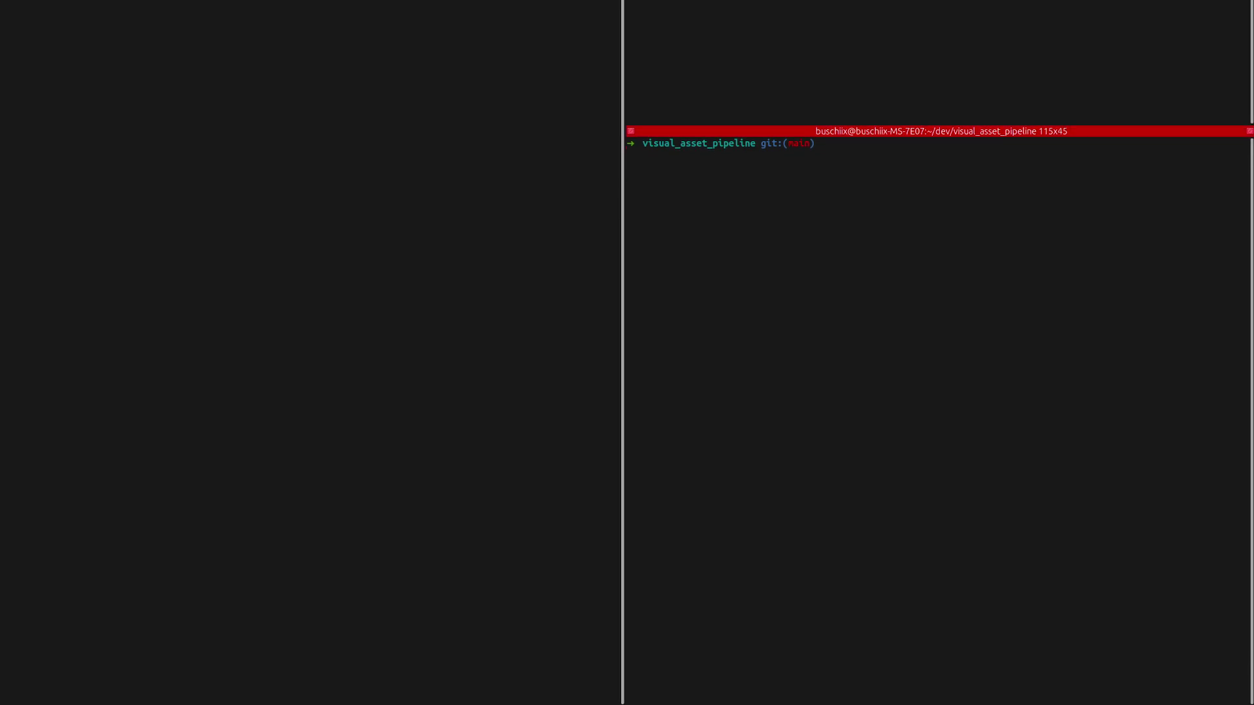
key(ctrl+shift+Up)
key(ctrl+shift+Up)
key(ctrl+shift+Up)
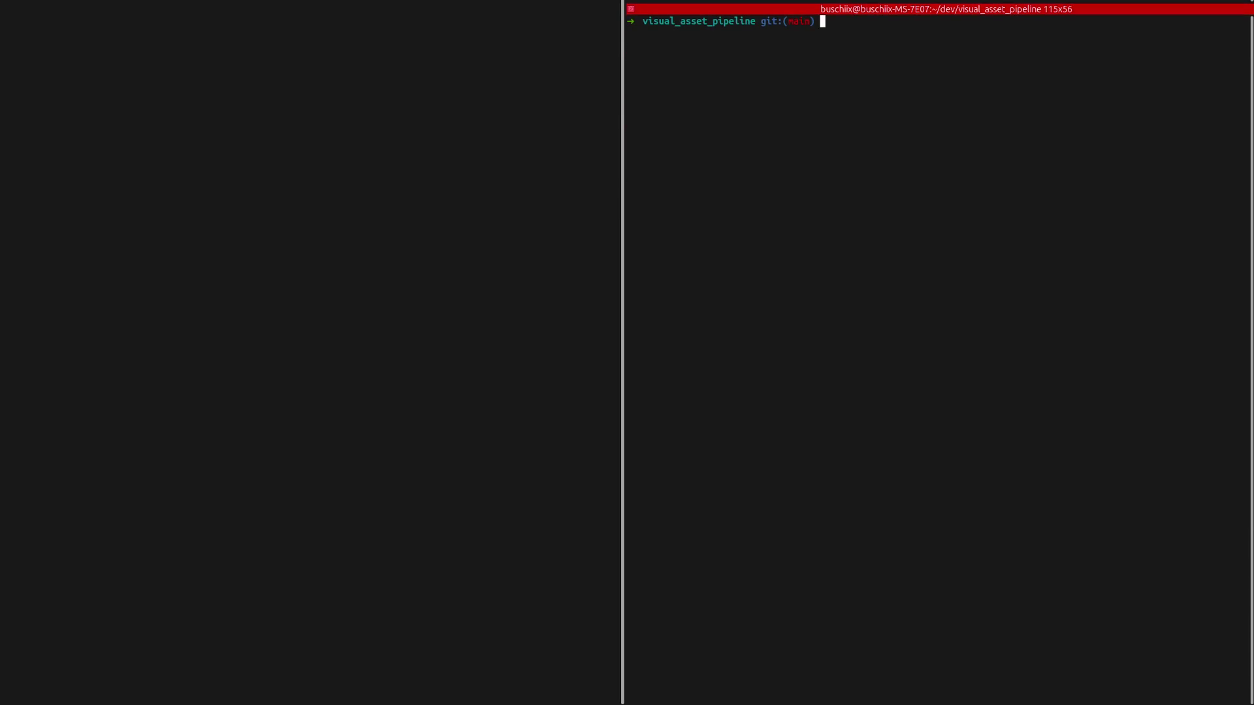
key(ctrl+shift+Up)
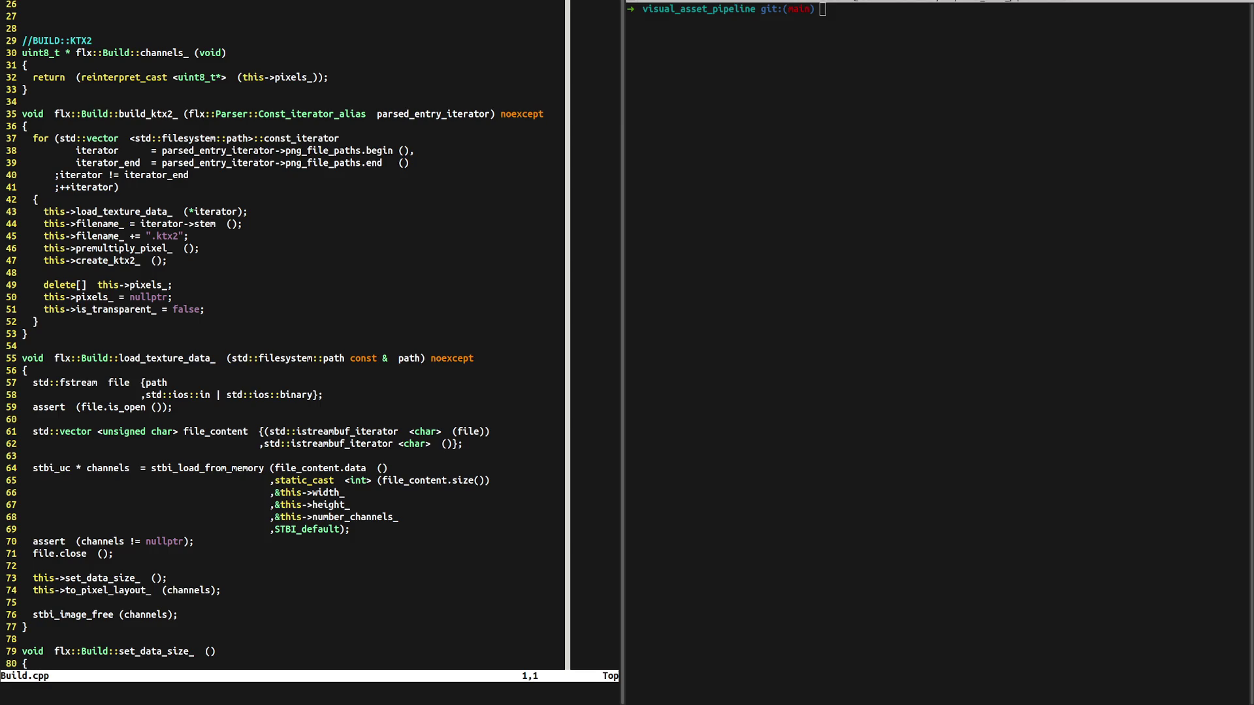
List the project and test_animation folders, then create a test_model folder.
text(ls)
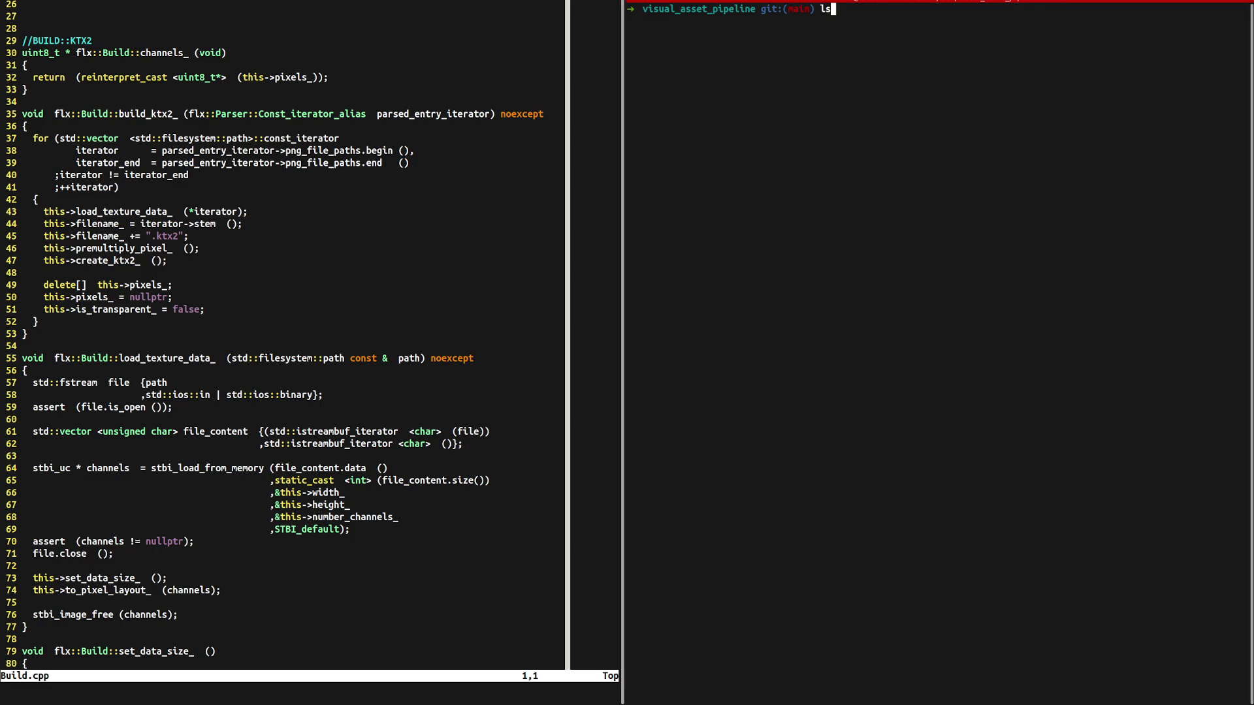
key(Return)
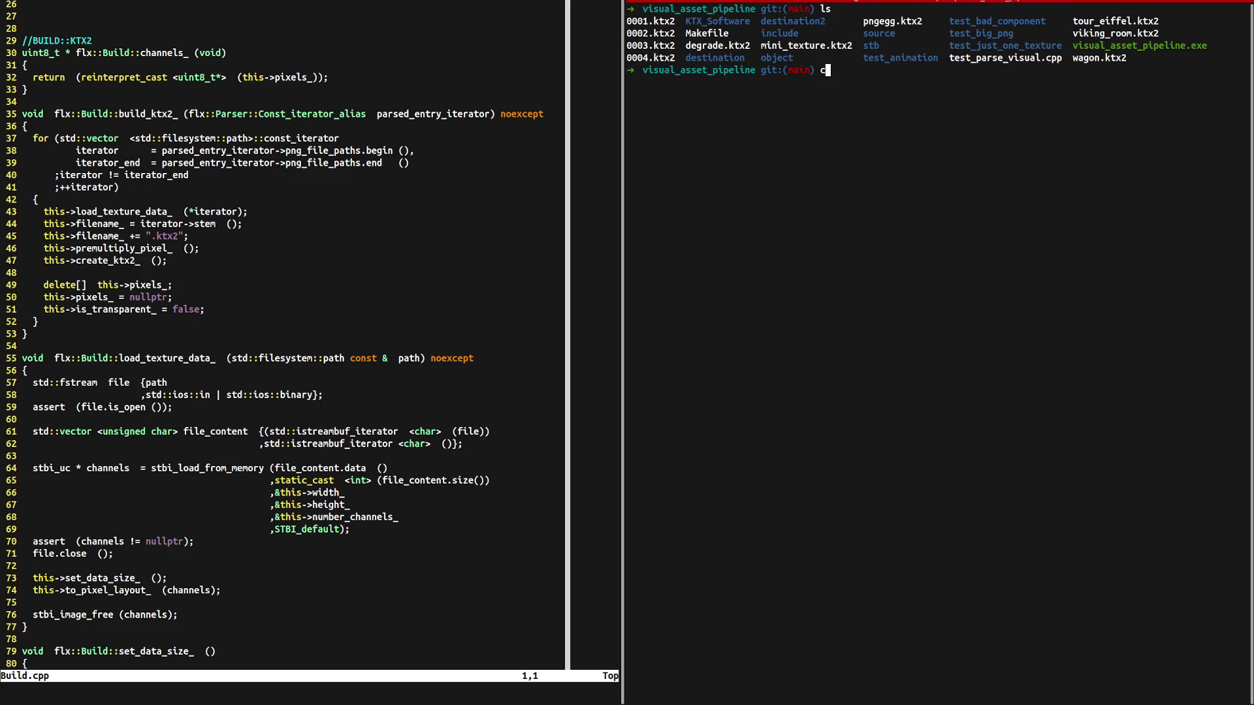
text(ls )
text(test_)
text(a)
key(Tab)
key(Return)
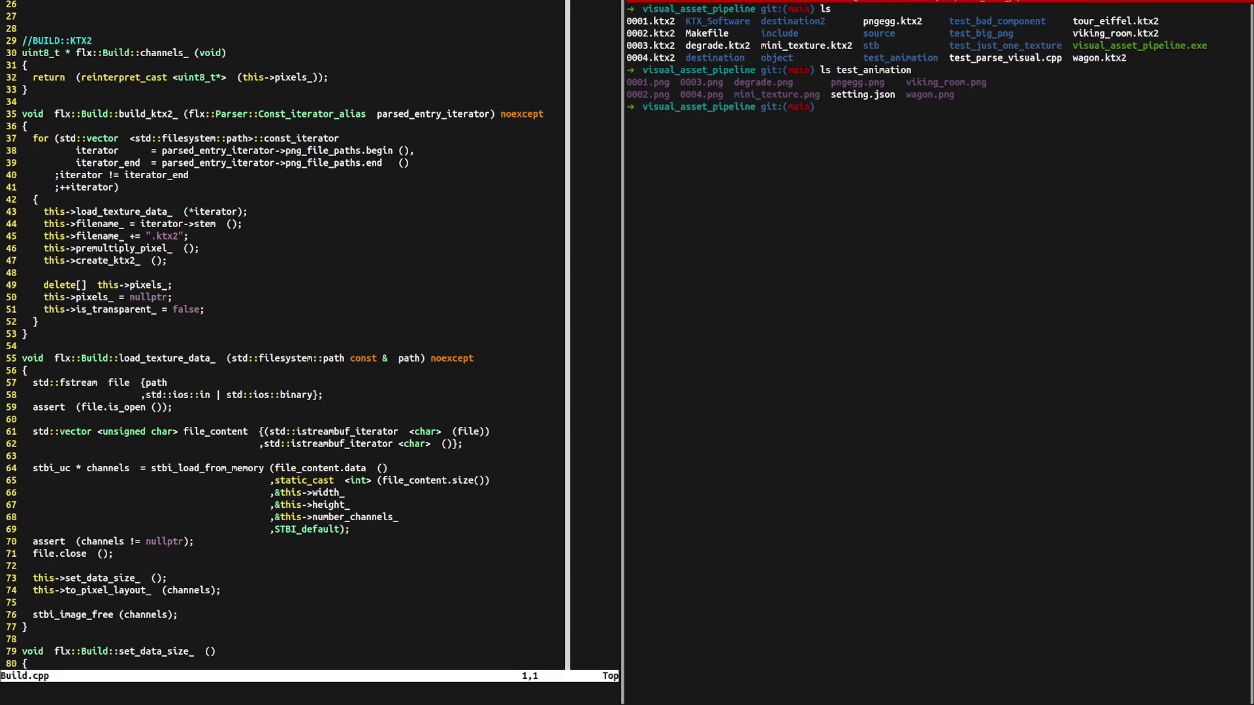
text(mkdir )
text(test_)
text(mod)
text(el)
key(Return)
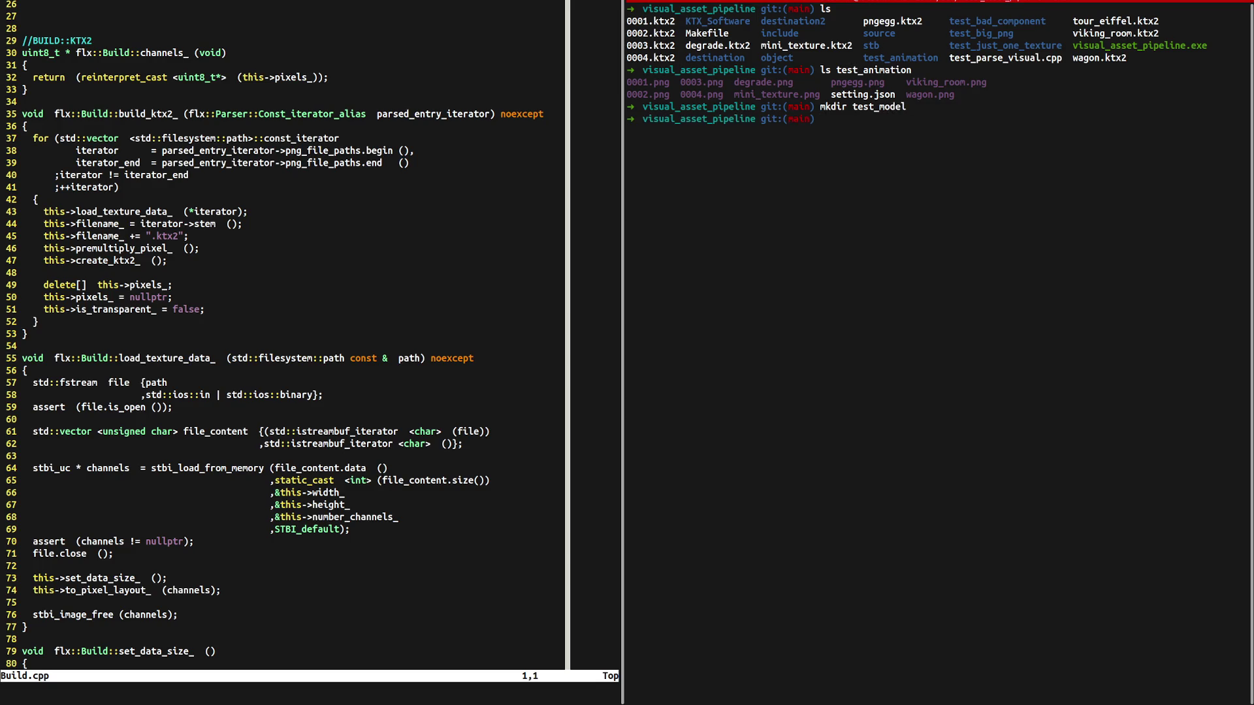
Copy test_animation/setting.json into test_model.
text(cp )
text(test_)
text(a)
key(Tab)
text(s)
key(Tab)
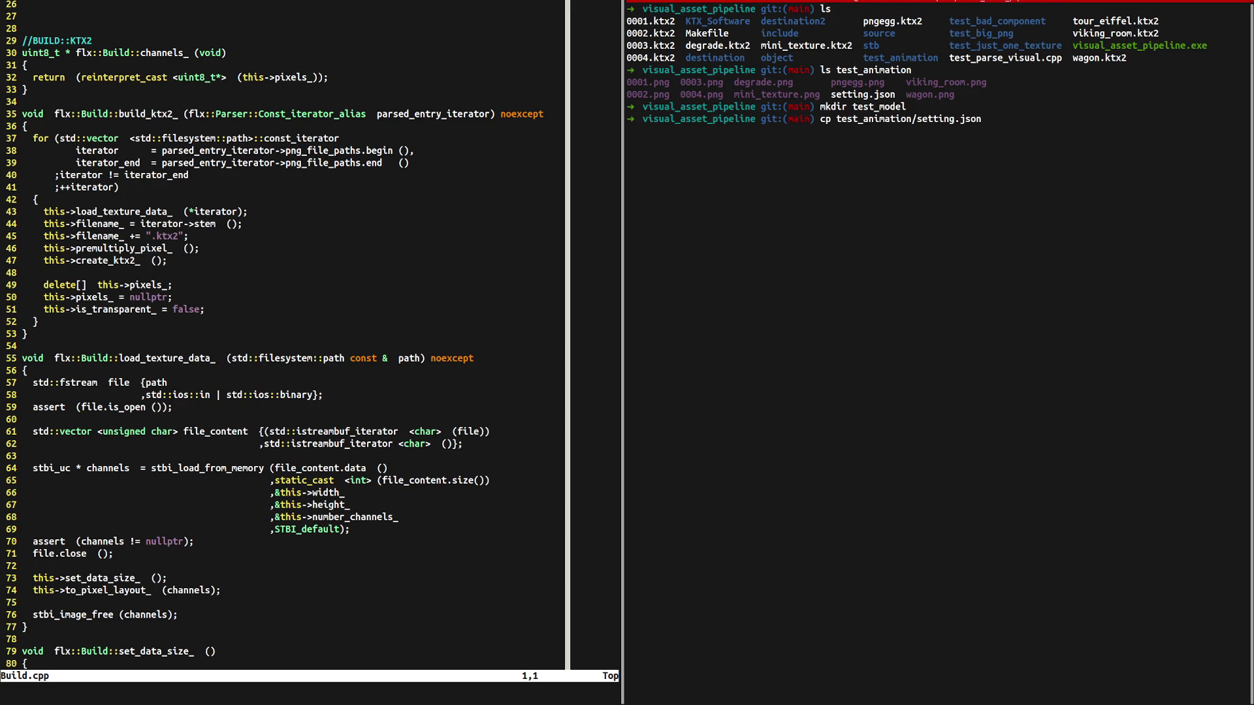
text( test_)
text(model/)
key(Return)
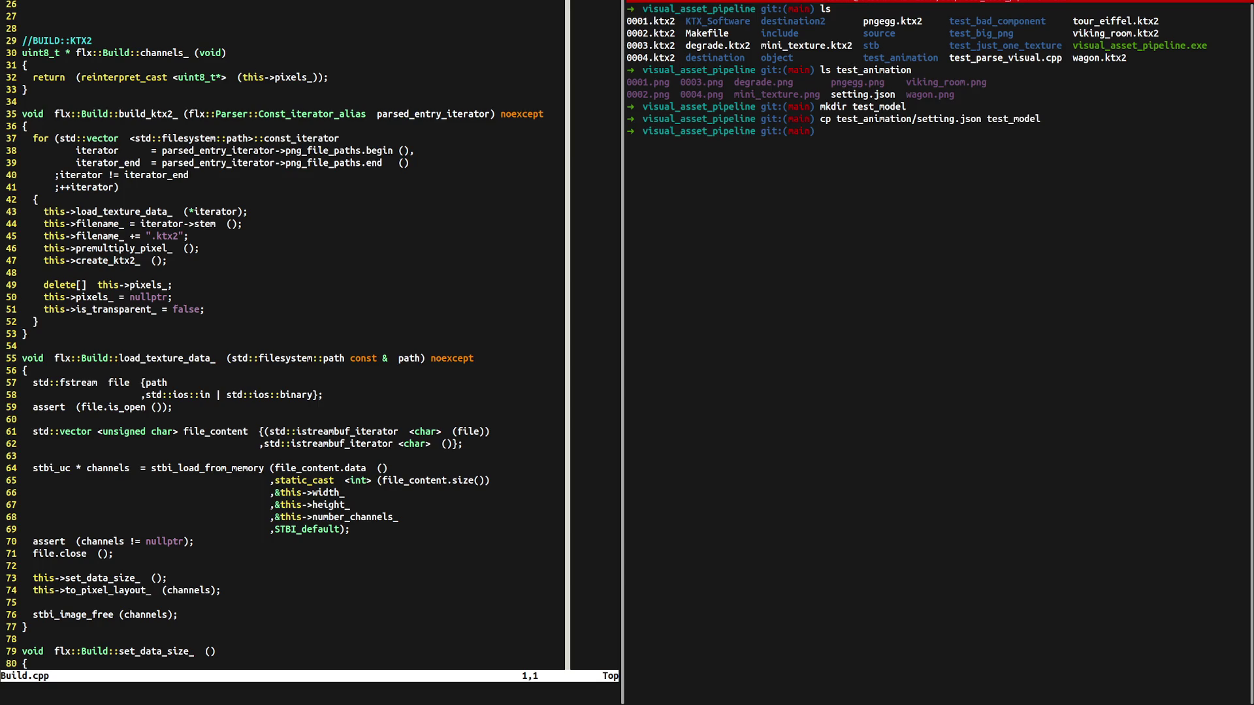
Copy viking_room.obj and viking_room.png from ~/dev/flx_engine/asset/model into test_model and list it.
text(cp ~)
text(/dev)
text(/flx)
key(Tab)
text(asse)
key(Tab)
text(t)
key(Tab)
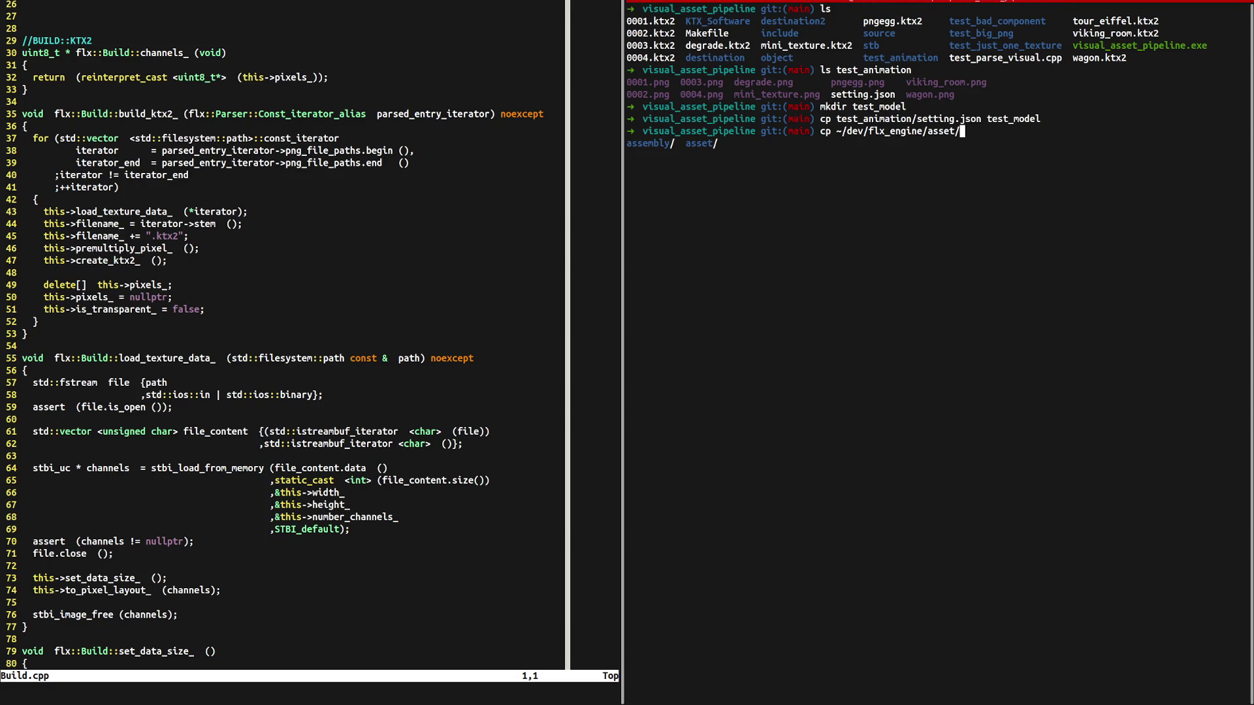
key(Tab)
text(mo)
key(Tab)
text(v)
key(Tab)
key(BackSpace)
key(BackSpace)
key(BackSpace)
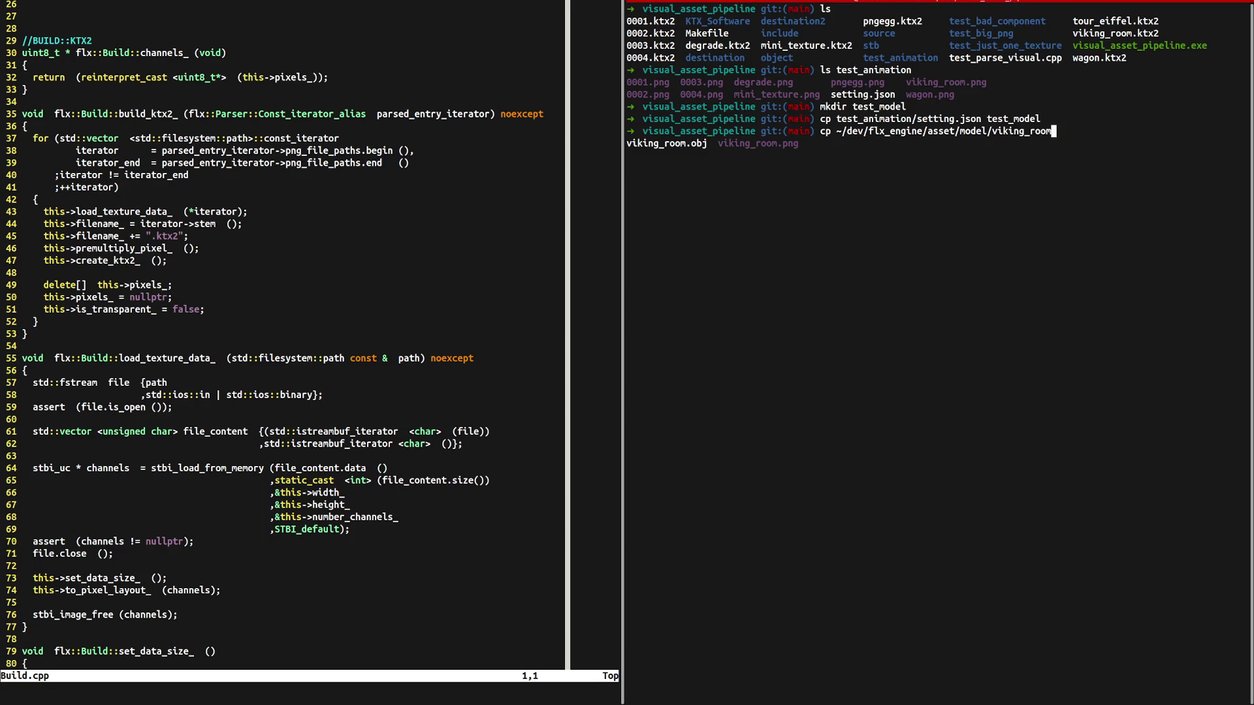
text(*)
key(Tab)
text(tes)
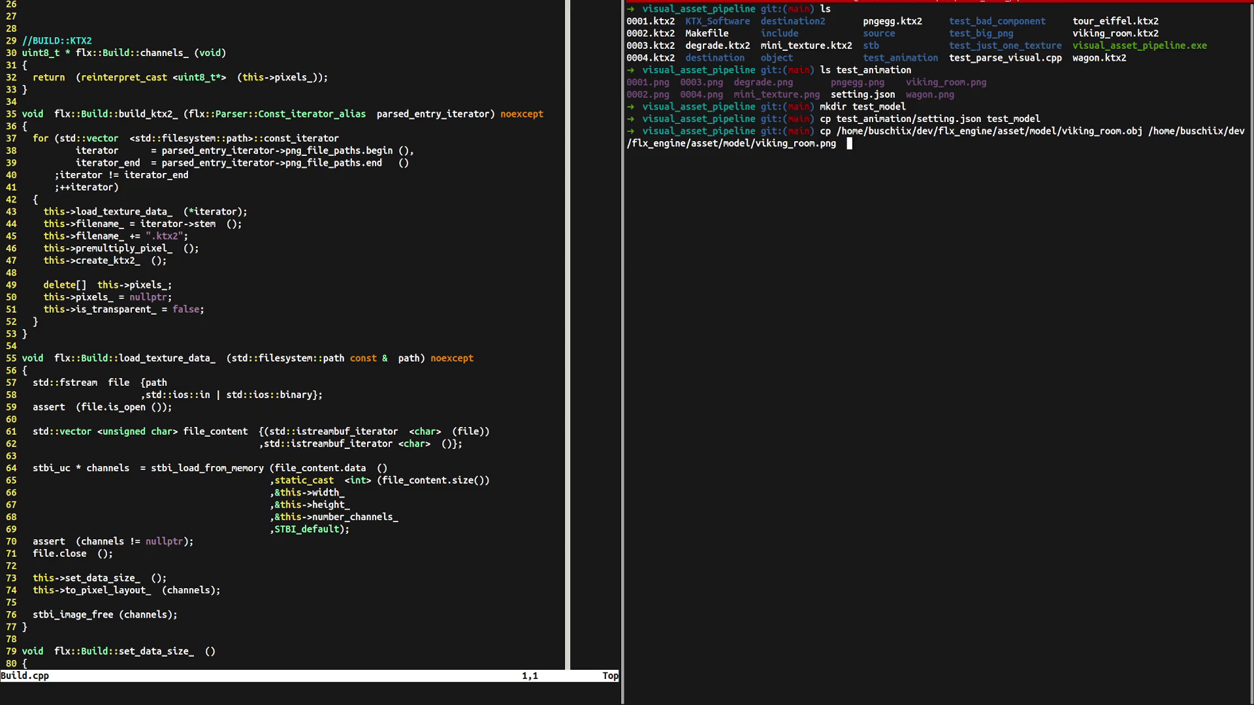
text(t_a)
key(Tab)
key(BackSpace)
key(BackSpace)
key(BackSpace)
text(model)
key(Return)
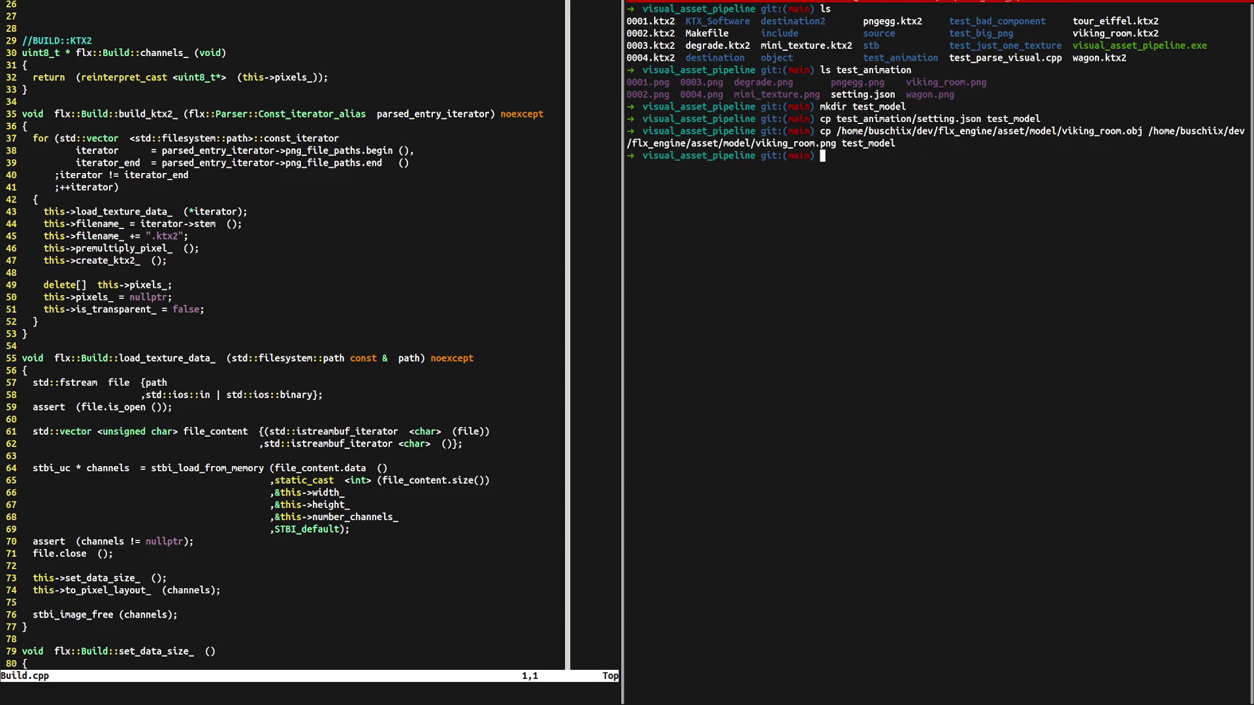
text(ls test_)
text(model)
key(Return)
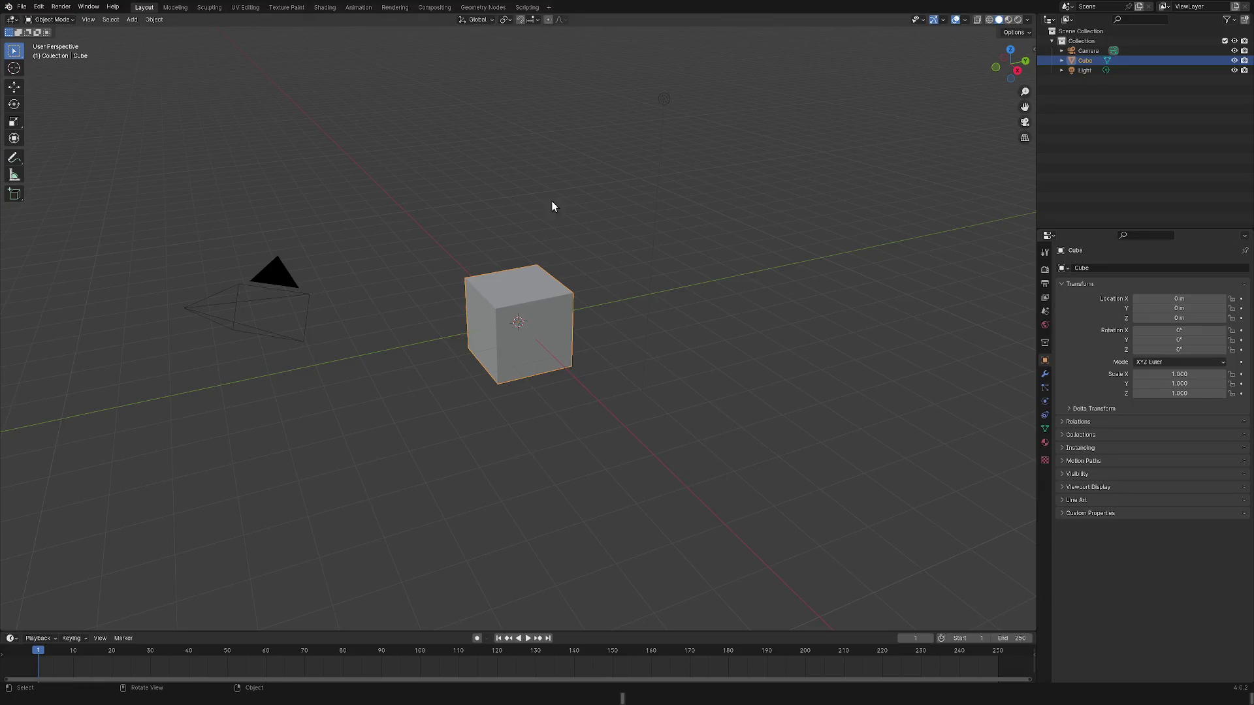
Import the room model as a Wavefront .obj, then deselect it and make the Cube active.
click(21, 7)
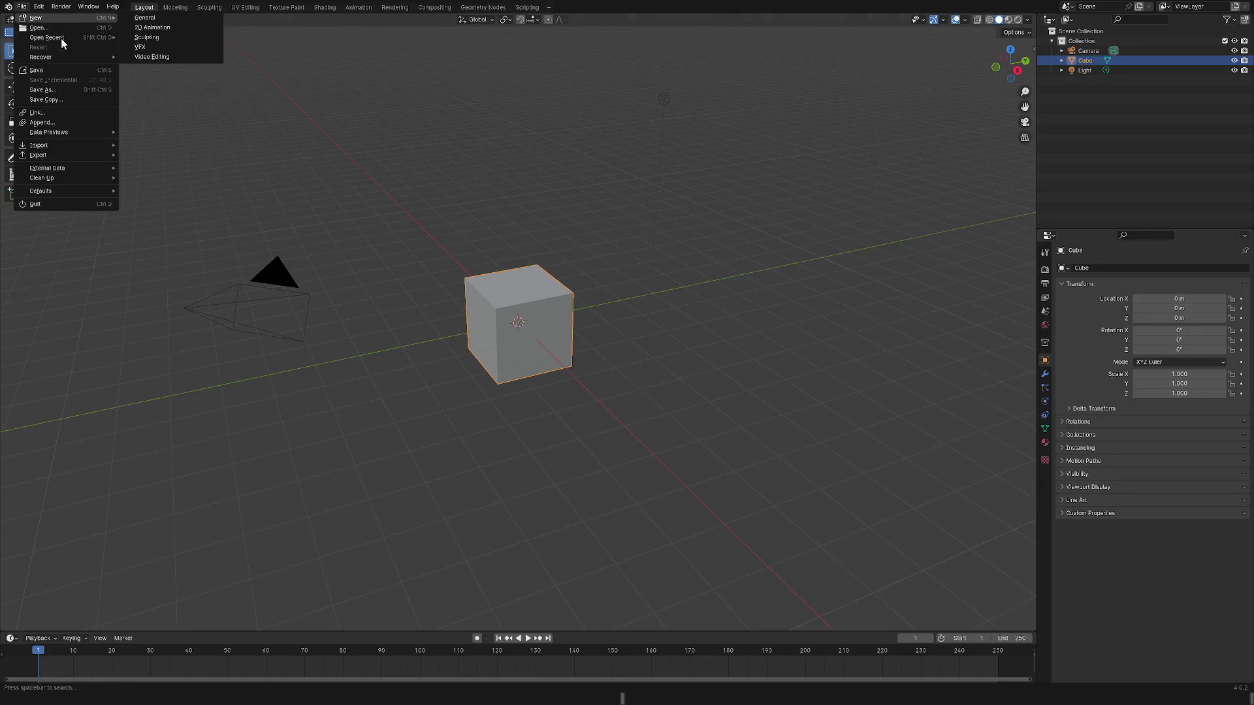
mouse_move(92, 145)
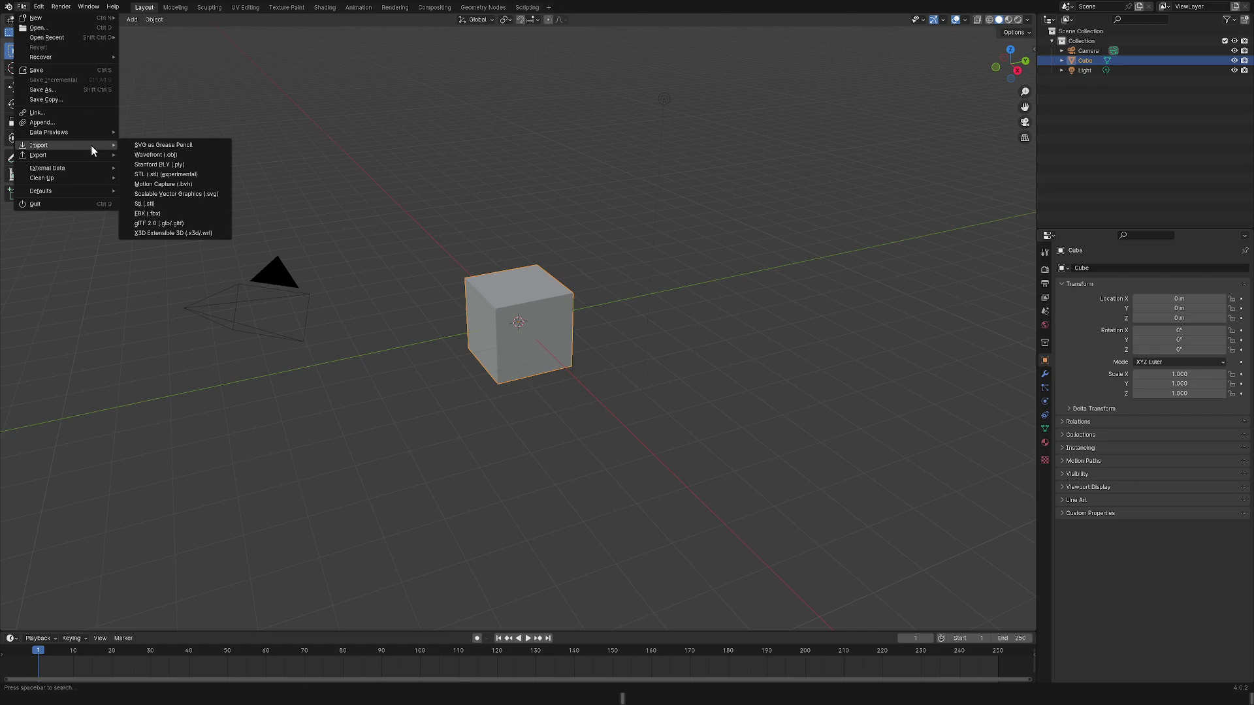
click(202, 152)
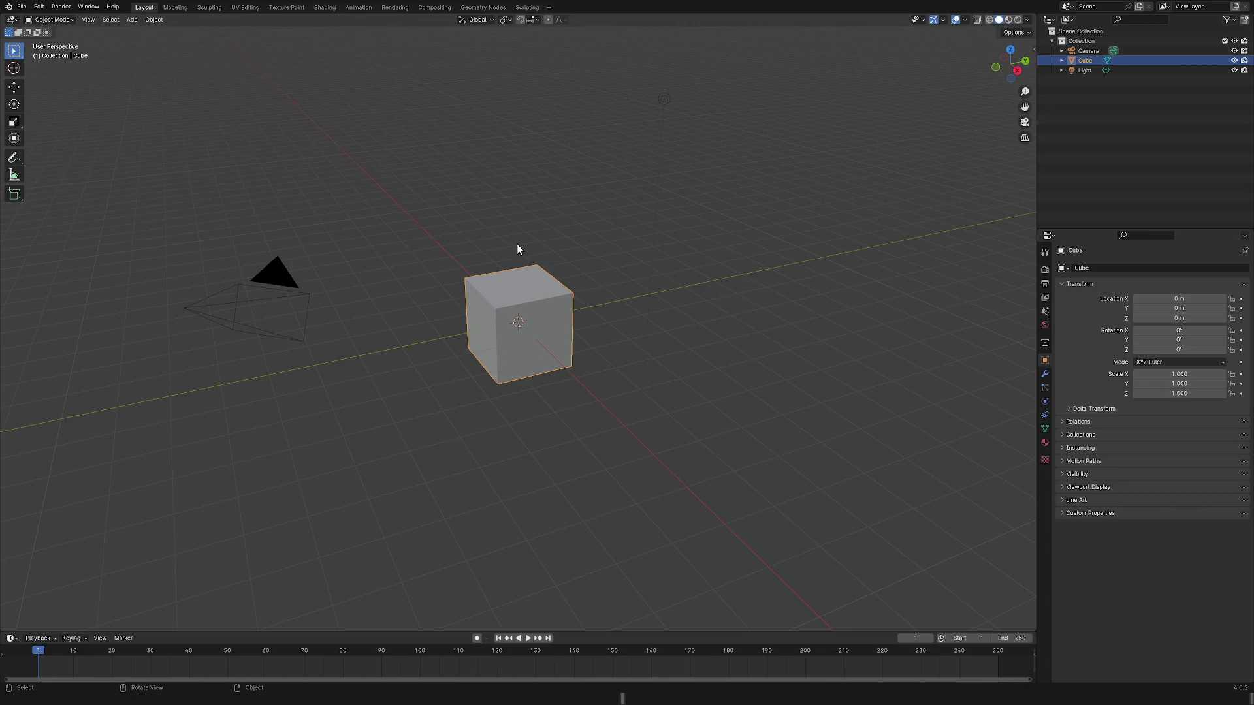
click(492, 398)
right_click(517, 330)
click(562, 295)
Select the default Cube and delete it through the Outliner's context menu.
right_click(561, 295)
click(588, 290)
mouse_move(546, 333)
middle_down()
mouse_move(641, 305)
mouse_move(602, 338)
middle_up()
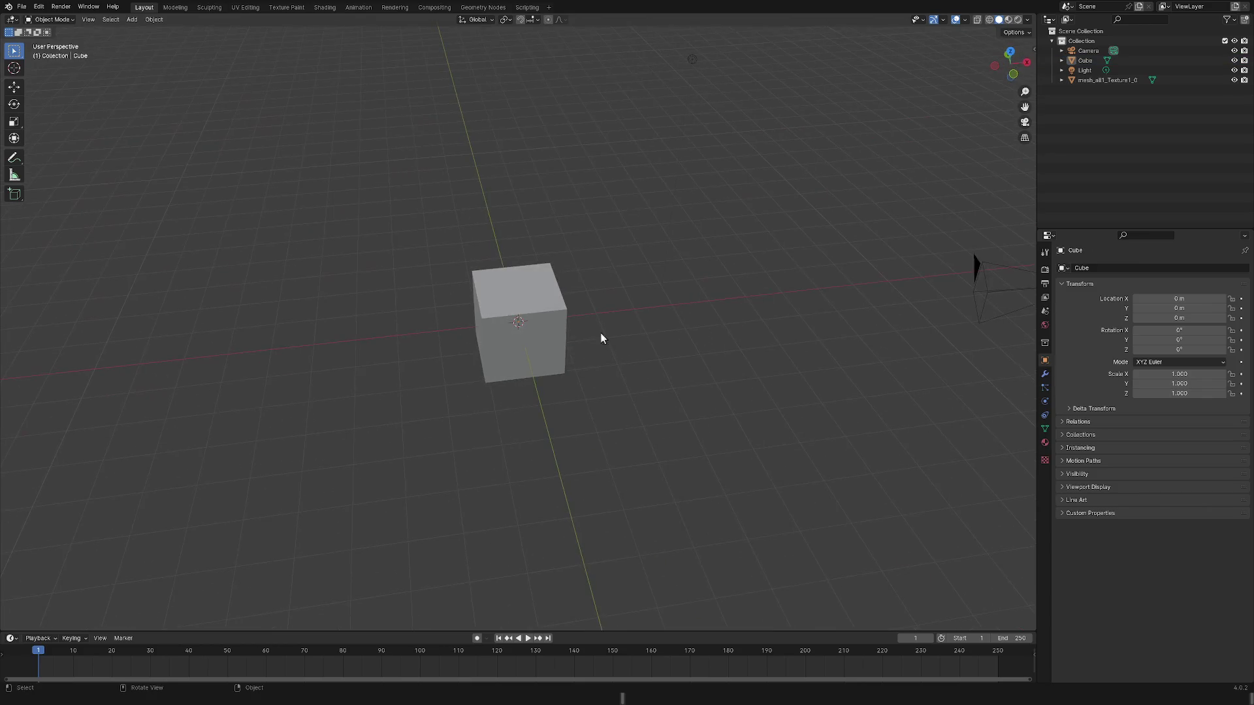
click(520, 326)
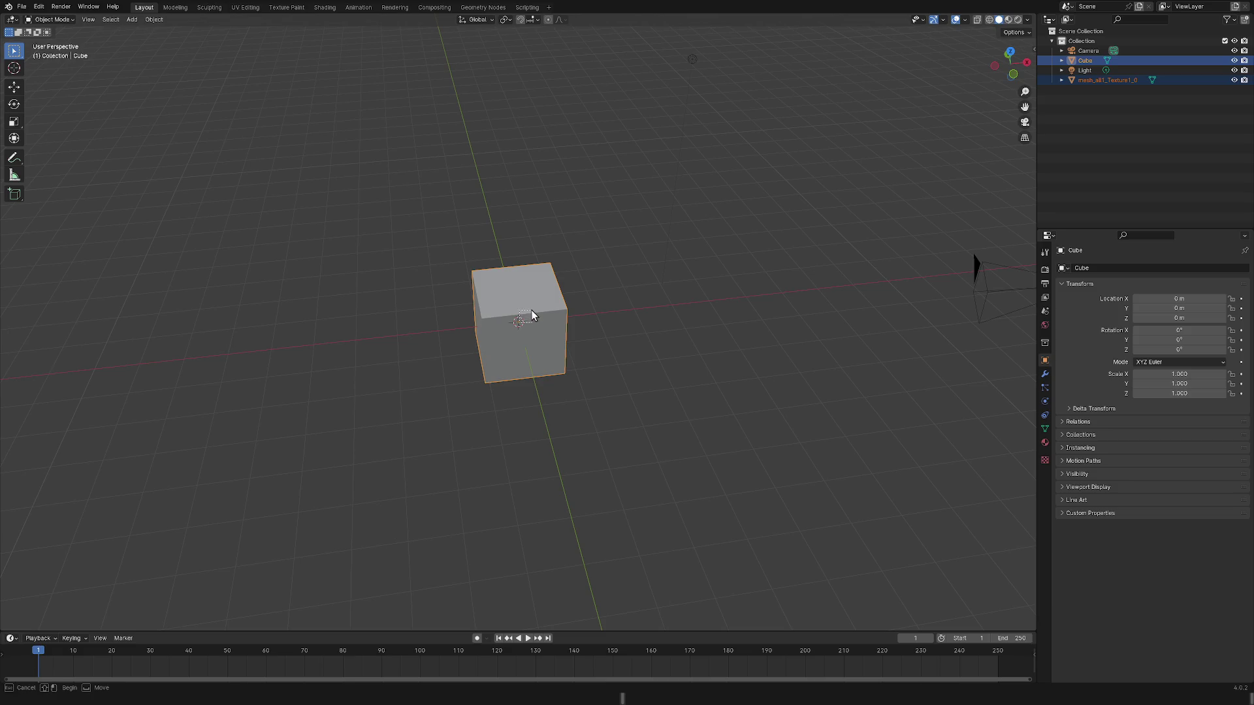
click(517, 325)
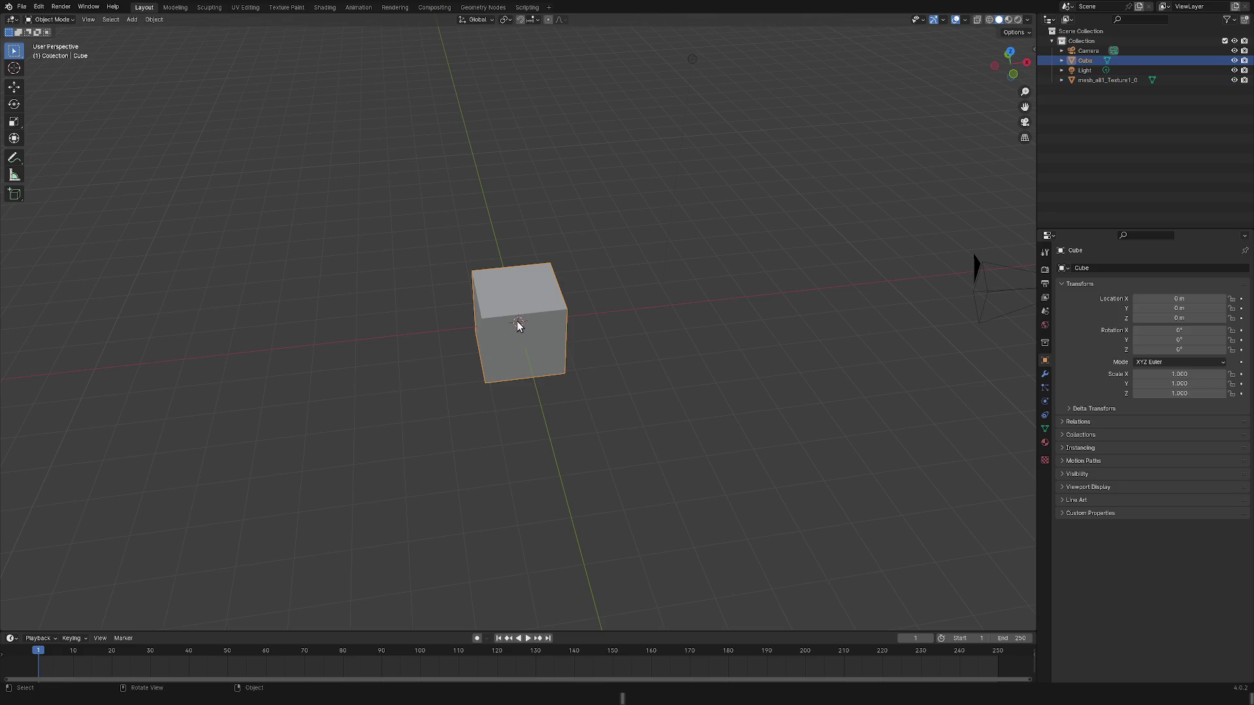
click(14, 89)
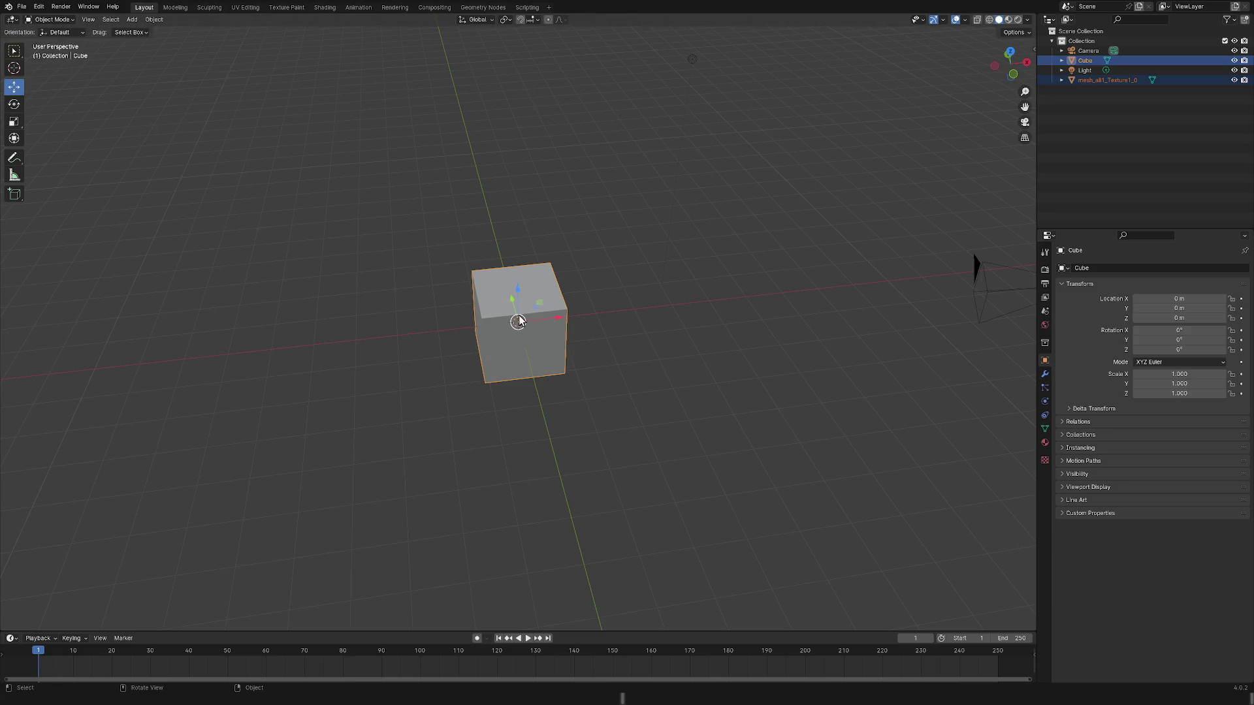
mouse_move(519, 322)
mouse_down()
mouse_move(753, 300)
mouse_move(541, 304)
mouse_up()
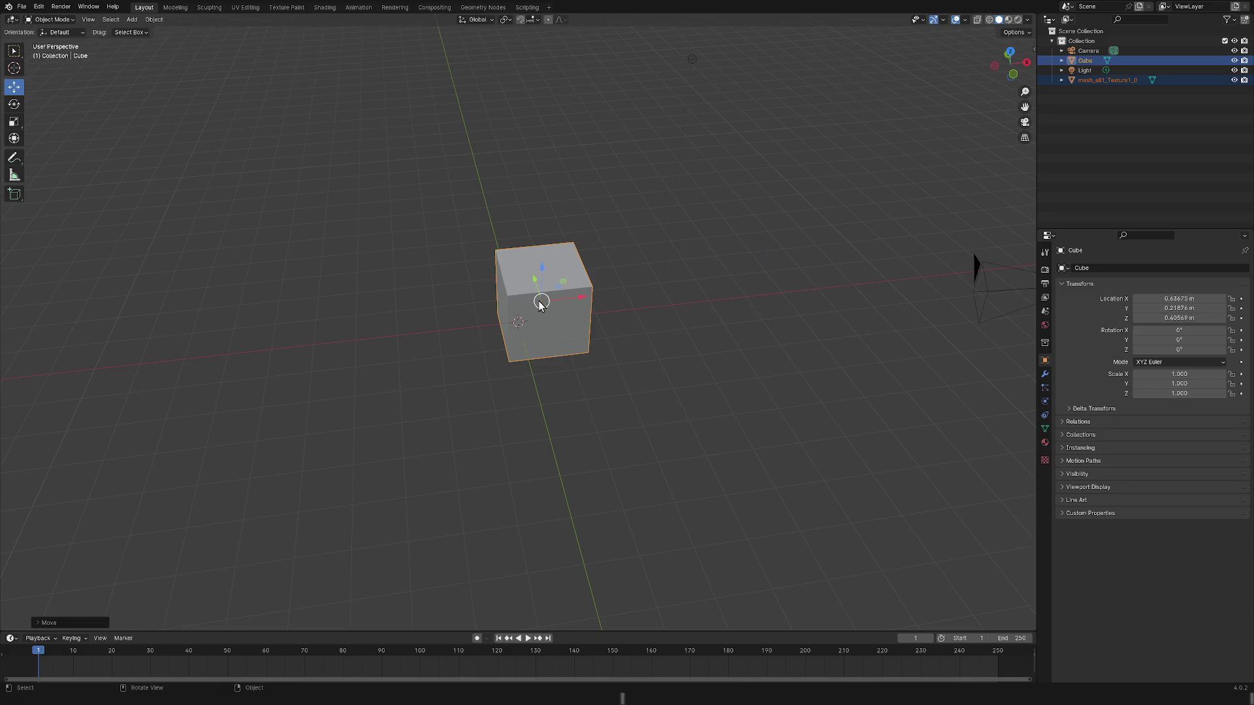
right_click(1091, 61)
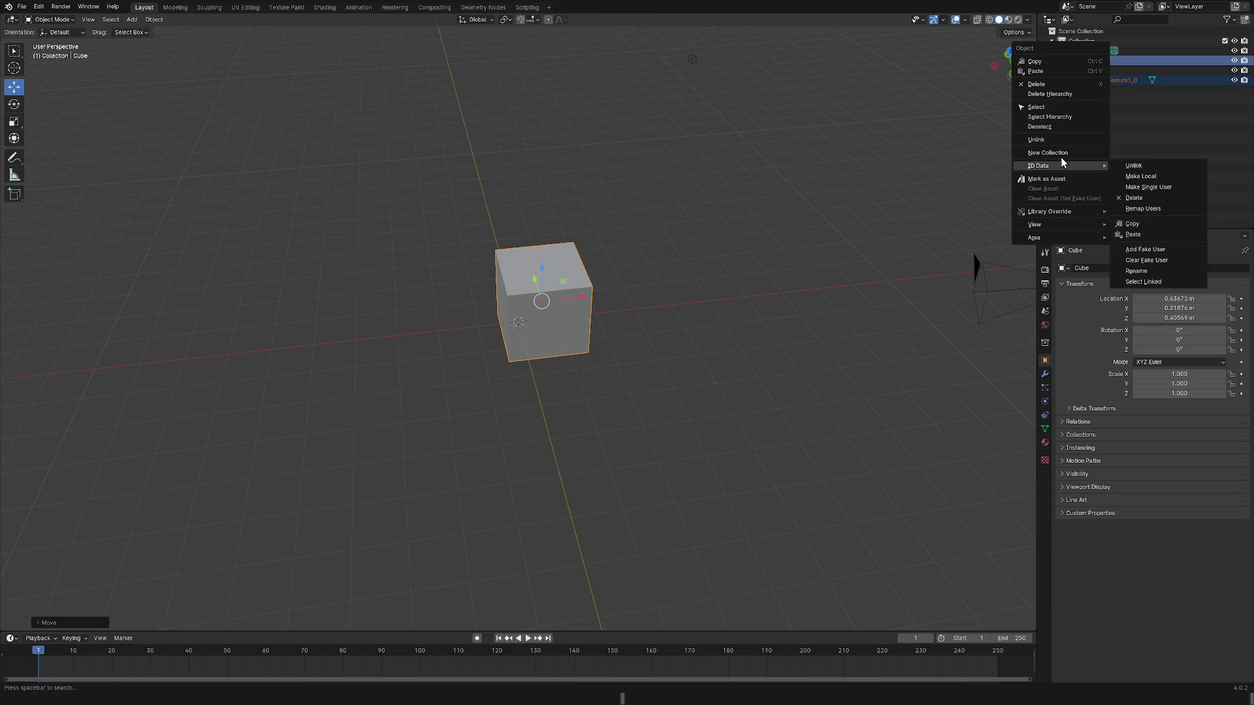
click(1044, 83)
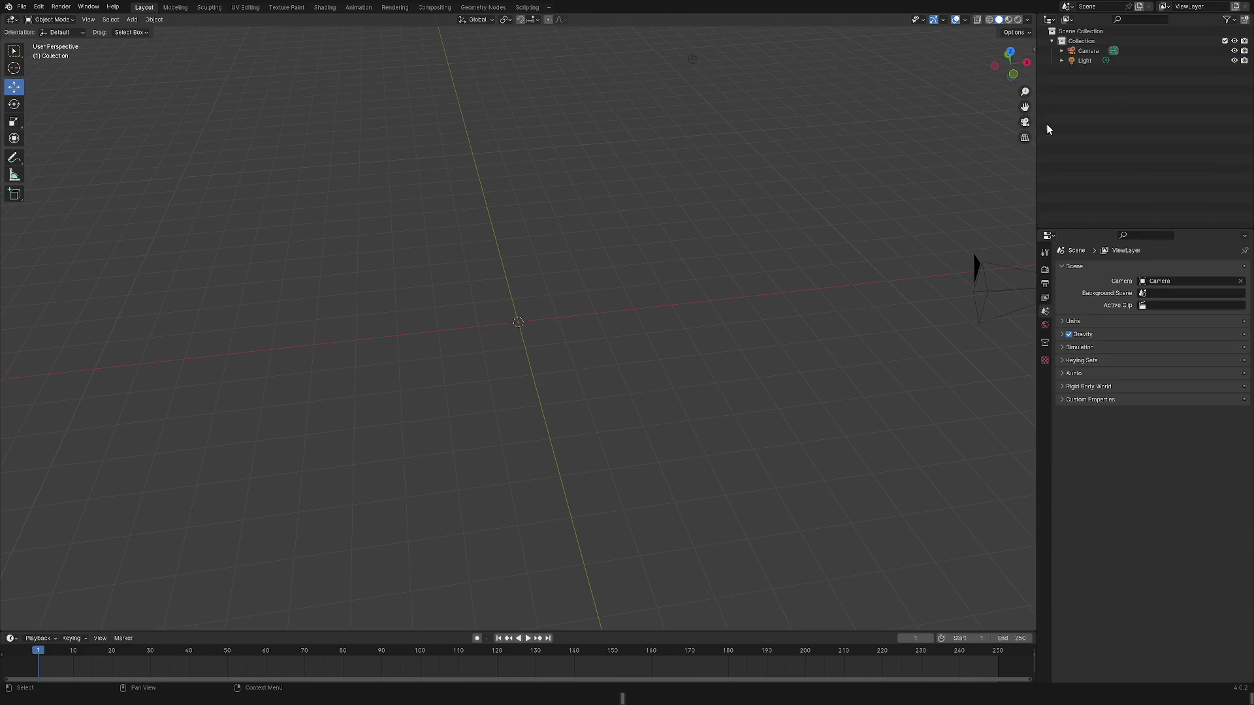
Select the Light, then expand the Camera and select its camera data.
click(1079, 61)
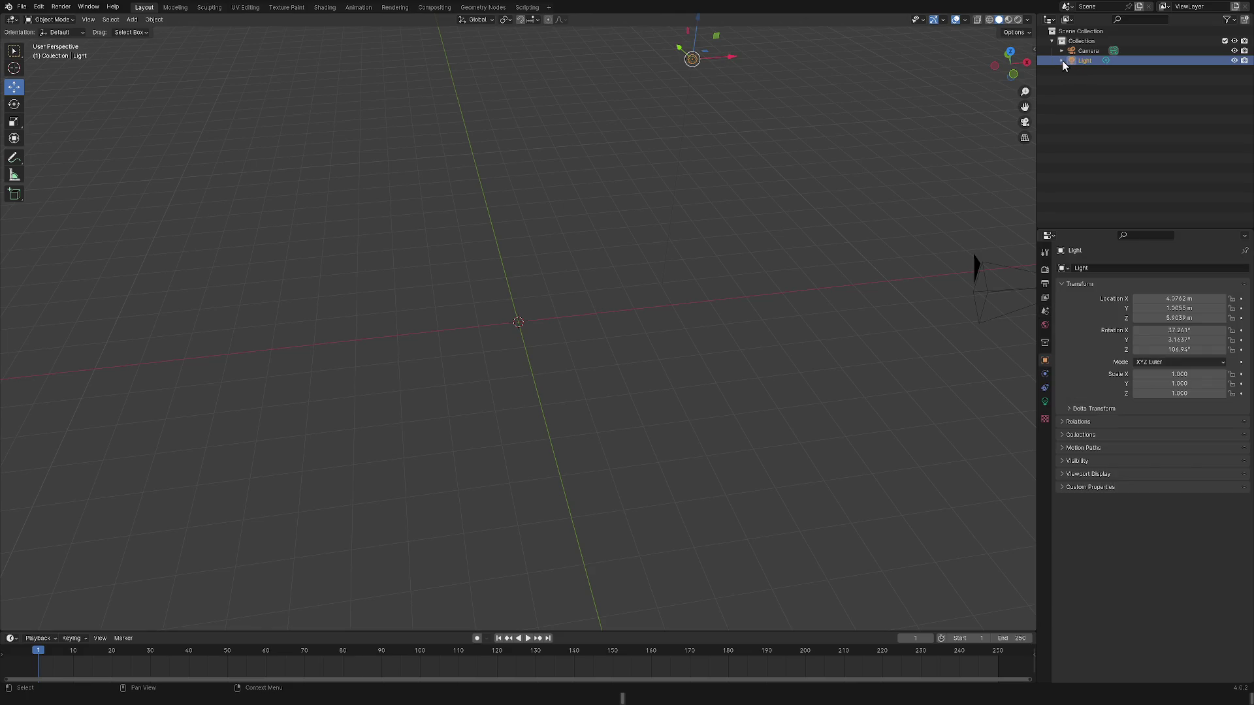
click(1062, 51)
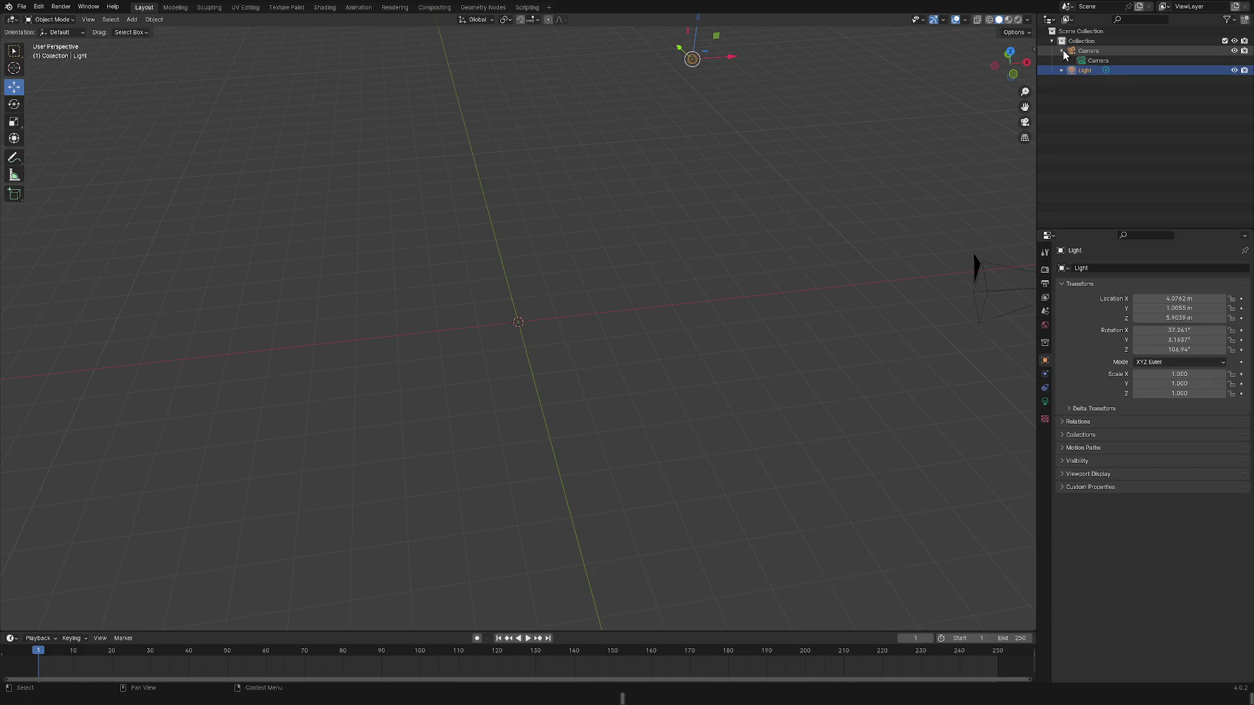
click(1088, 59)
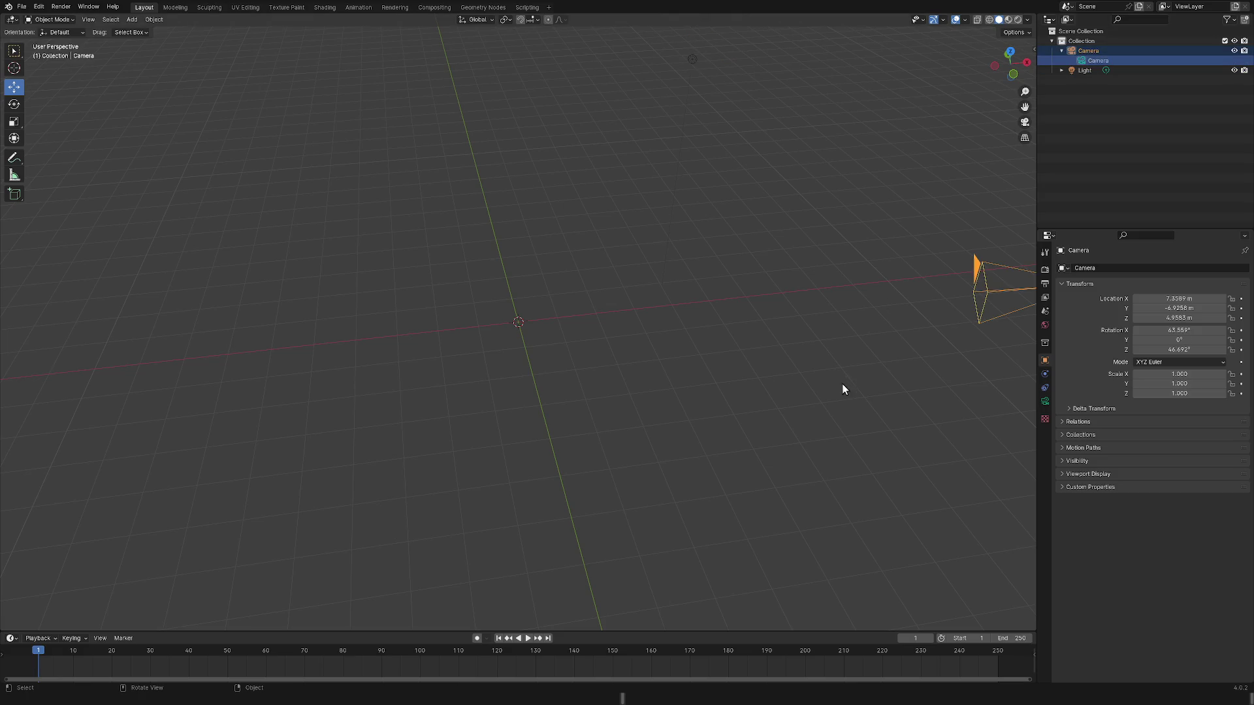
mouse_move(711, 378)
middle_down()
mouse_move(736, 411)
mouse_move(608, 366)
mouse_move(690, 399)
mouse_move(696, 159)
mouse_move(652, 269)
mouse_move(653, 537)
mouse_move(644, 383)
mouse_move(660, 355)
mouse_move(573, 376)
mouse_move(615, 433)
mouse_move(702, 390)
mouse_move(753, 342)
mouse_move(881, 308)
mouse_move(948, 403)
mouse_move(895, 527)
mouse_move(727, 352)
mouse_move(694, 277)
mouse_move(630, 346)
mouse_move(521, 369)
mouse_move(619, 346)
mouse_move(712, 166)
mouse_move(375, 159)
mouse_move(510, 53)
mouse_move(716, 456)
mouse_move(760, 404)
mouse_move(834, 453)
mouse_move(851, 518)
mouse_move(829, 516)
middle_up()
Zoom in on mesh_alt1_Texture1_0 and orbit to view it from tilted top-down and perspective angles.
scroll(532, 378, up, 8)
right_click(779, 412)
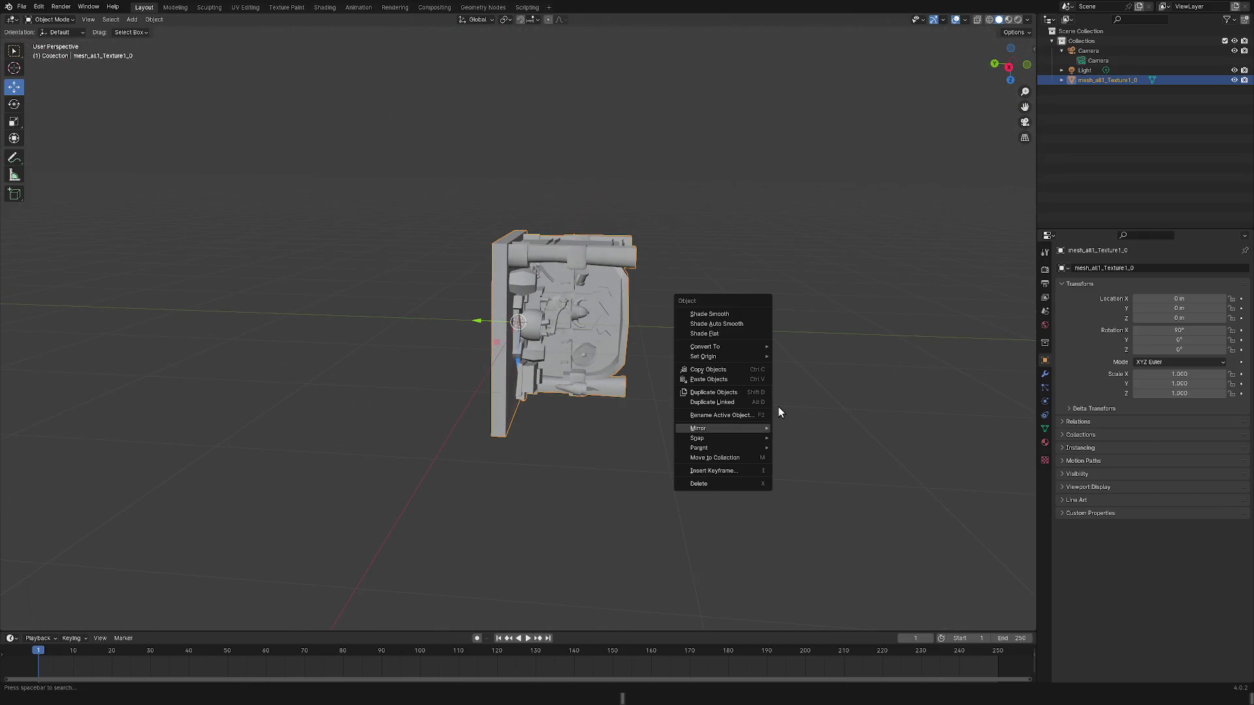
key(a)
key(q)
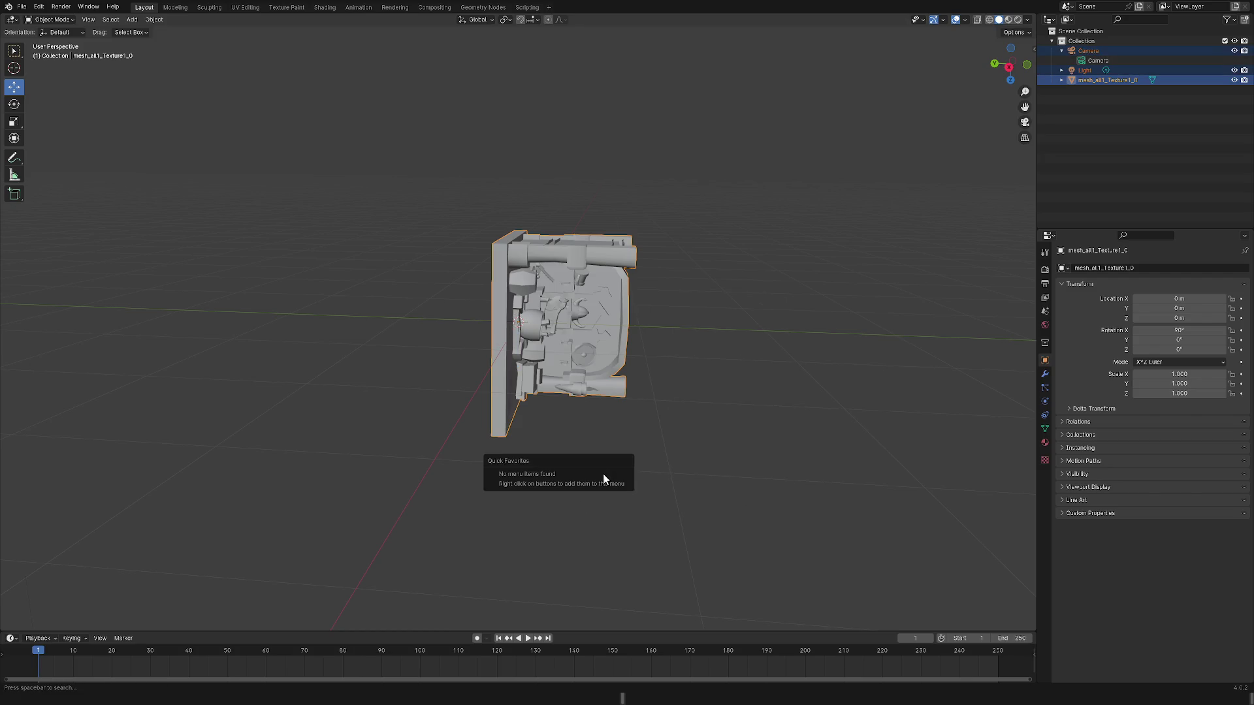
key(Escape)
mouse_move(586, 500)
middle_down()
mouse_move(576, 405)
mouse_move(802, 362)
mouse_move(957, 380)
mouse_move(22, 442)
mouse_move(980, 444)
mouse_move(36, 442)
mouse_move(126, 464)
mouse_move(38, 549)
mouse_move(922, 589)
mouse_move(826, 442)
mouse_move(921, 425)
mouse_move(977, 434)
mouse_move(966, 353)
mouse_move(980, 319)
mouse_move(997, 361)
mouse_move(940, 445)
mouse_move(991, 471)
mouse_move(969, 449)
middle_up()
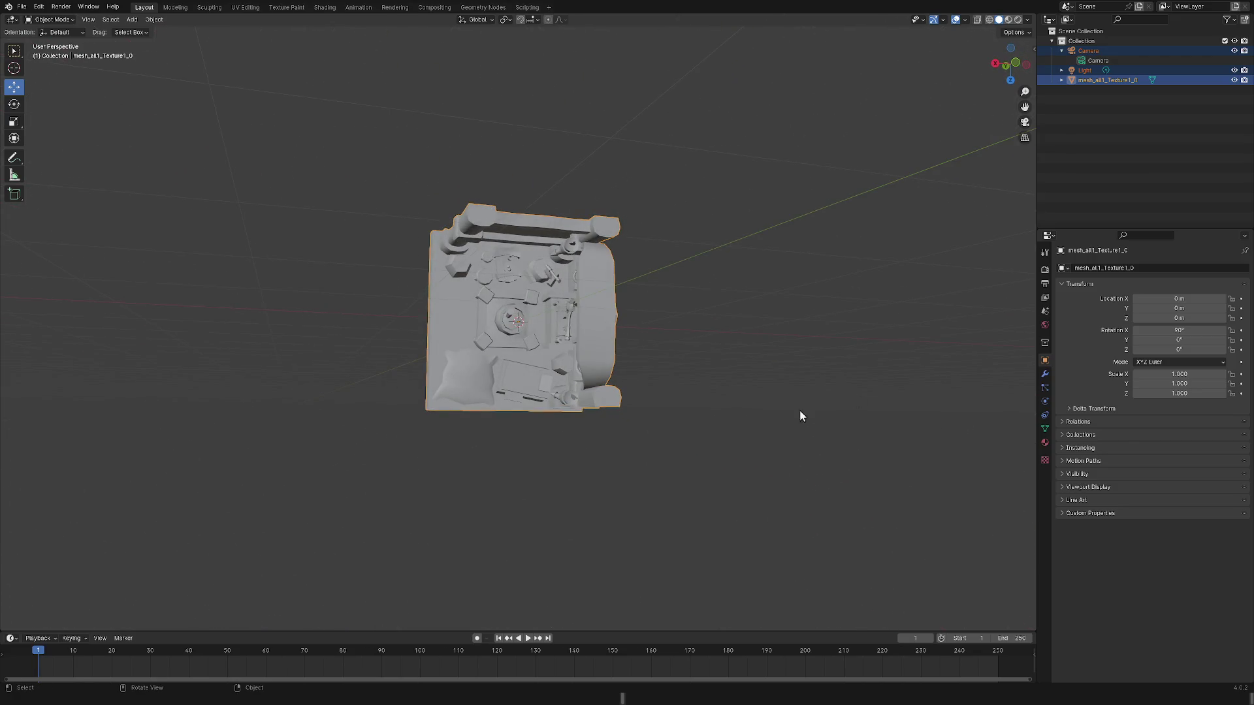
middle_drag(801, 416, 771, 452)
click(19, 105)
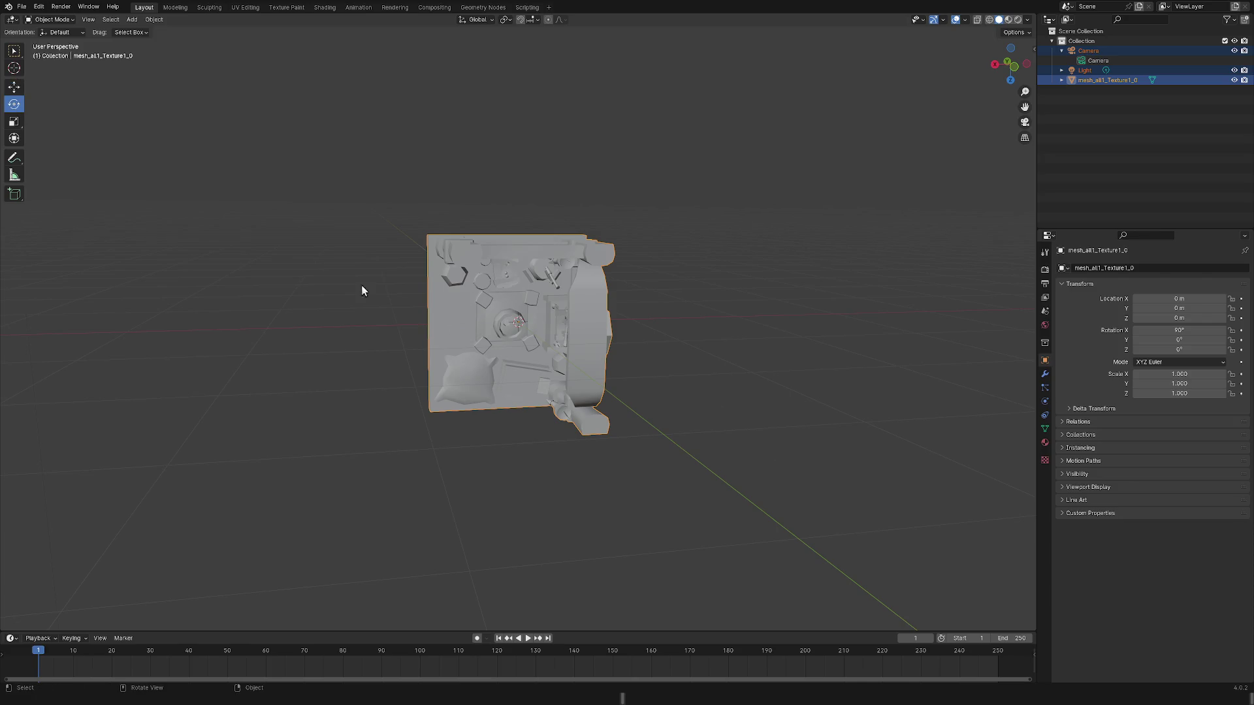
click(515, 323)
mouse_move(687, 446)
middle_down()
mouse_move(770, 438)
mouse_move(556, 325)
middle_up()
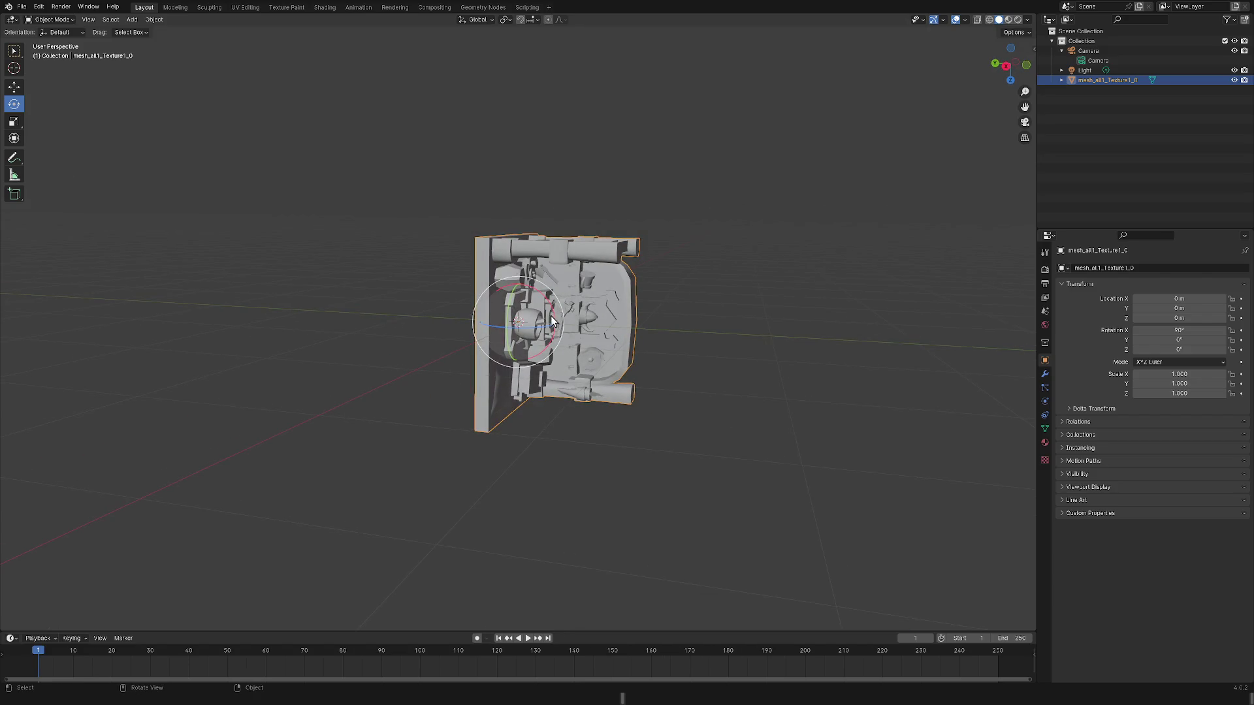
mouse_move(554, 314)
mouse_down()
mouse_move(556, 303)
mouse_move(546, 442)
mouse_move(569, 420)
mouse_up()
middle_drag(570, 420, 554, 445)
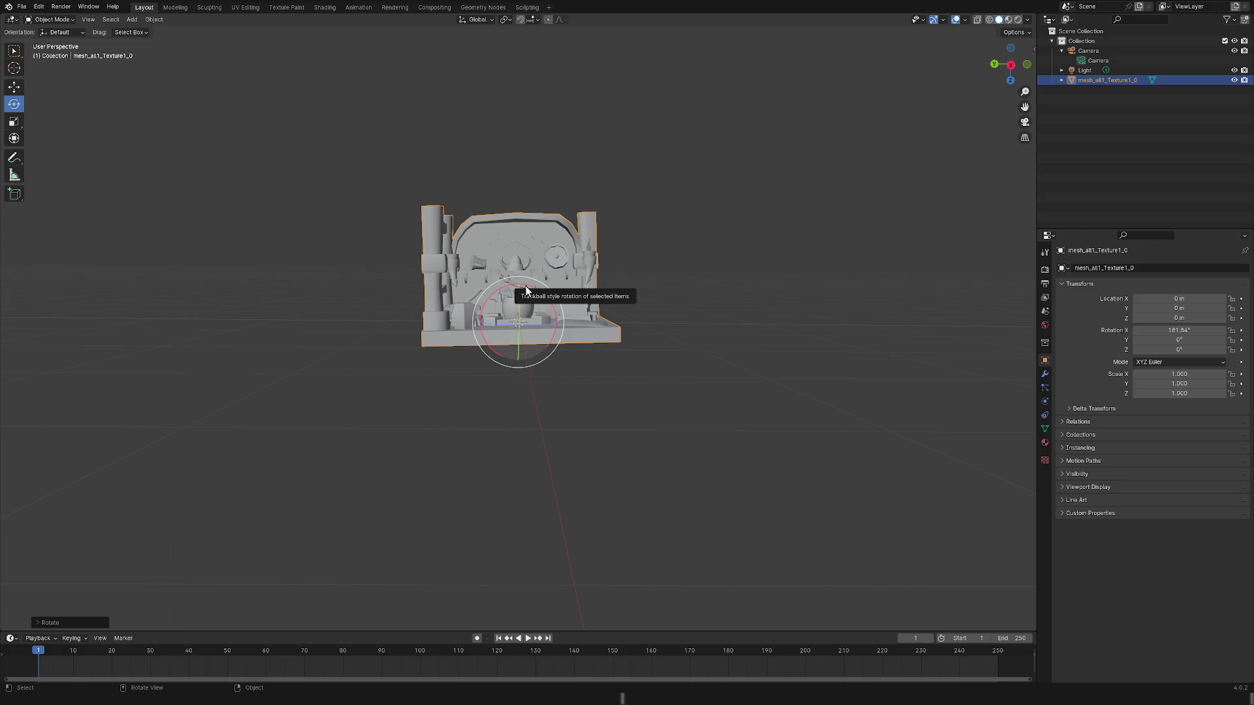
drag(526, 291, 607, 437)
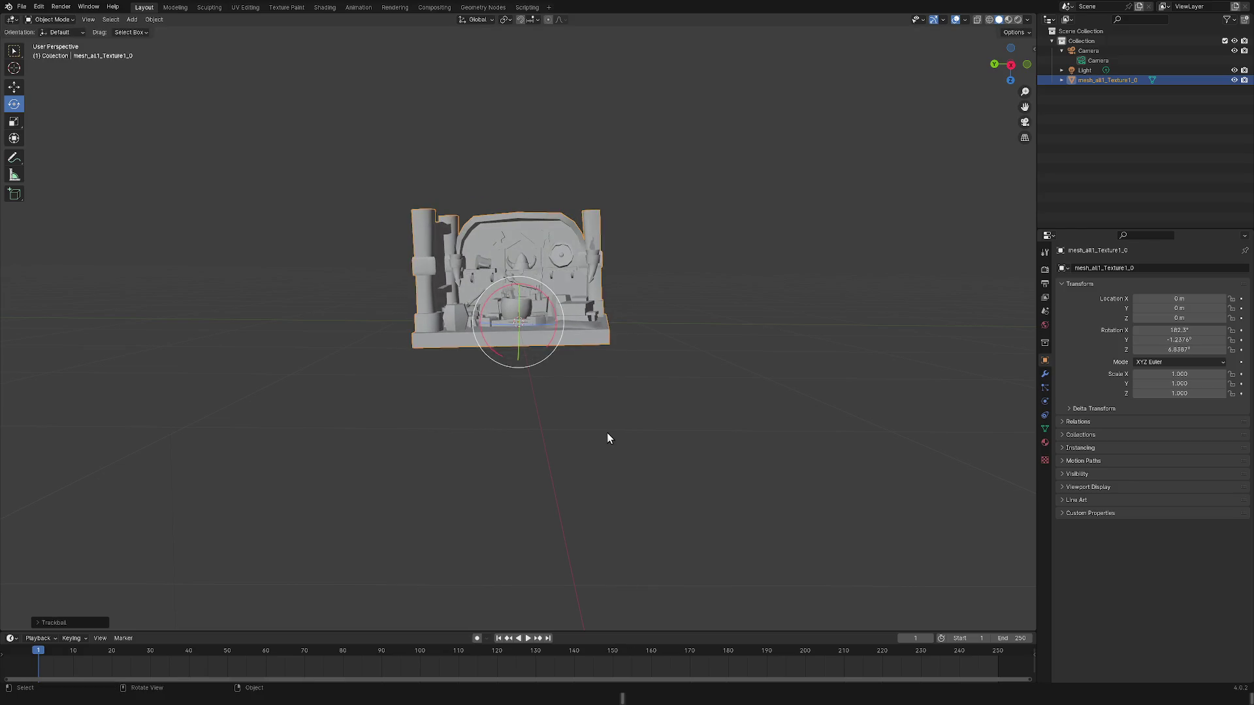
mouse_move(608, 437)
middle_down()
mouse_move(610, 476)
mouse_move(607, 448)
middle_up()
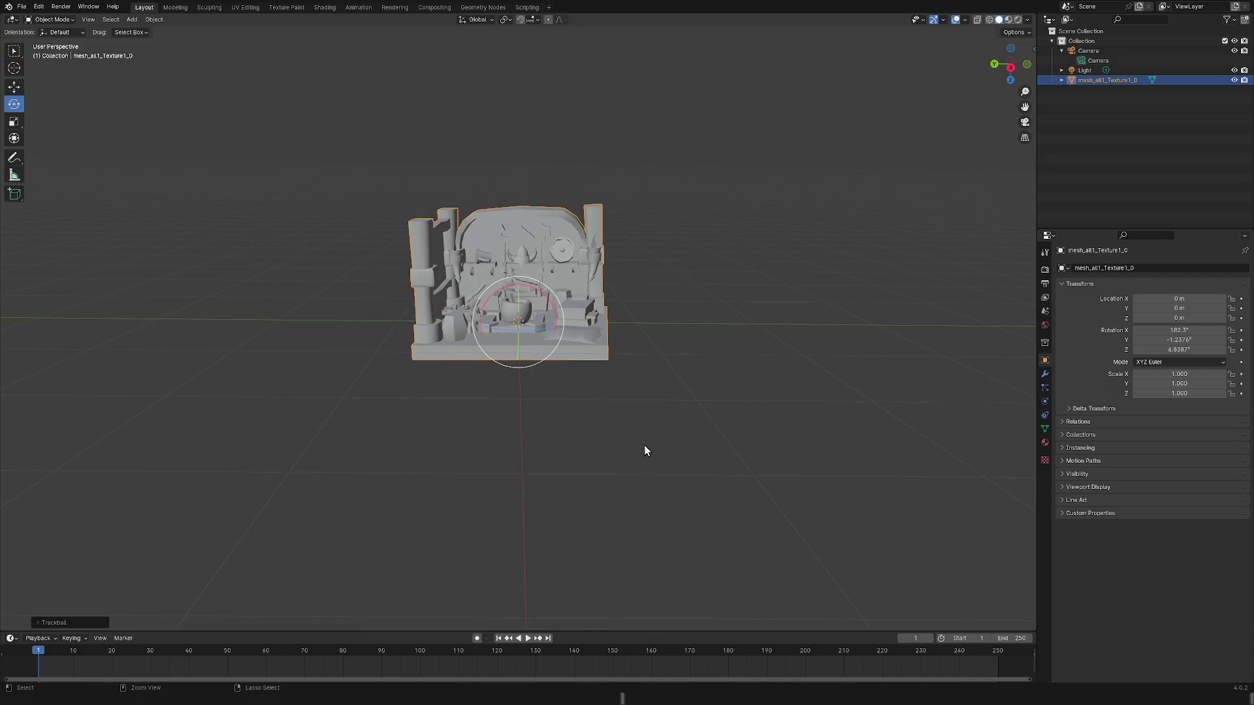
key(ctrl+z)
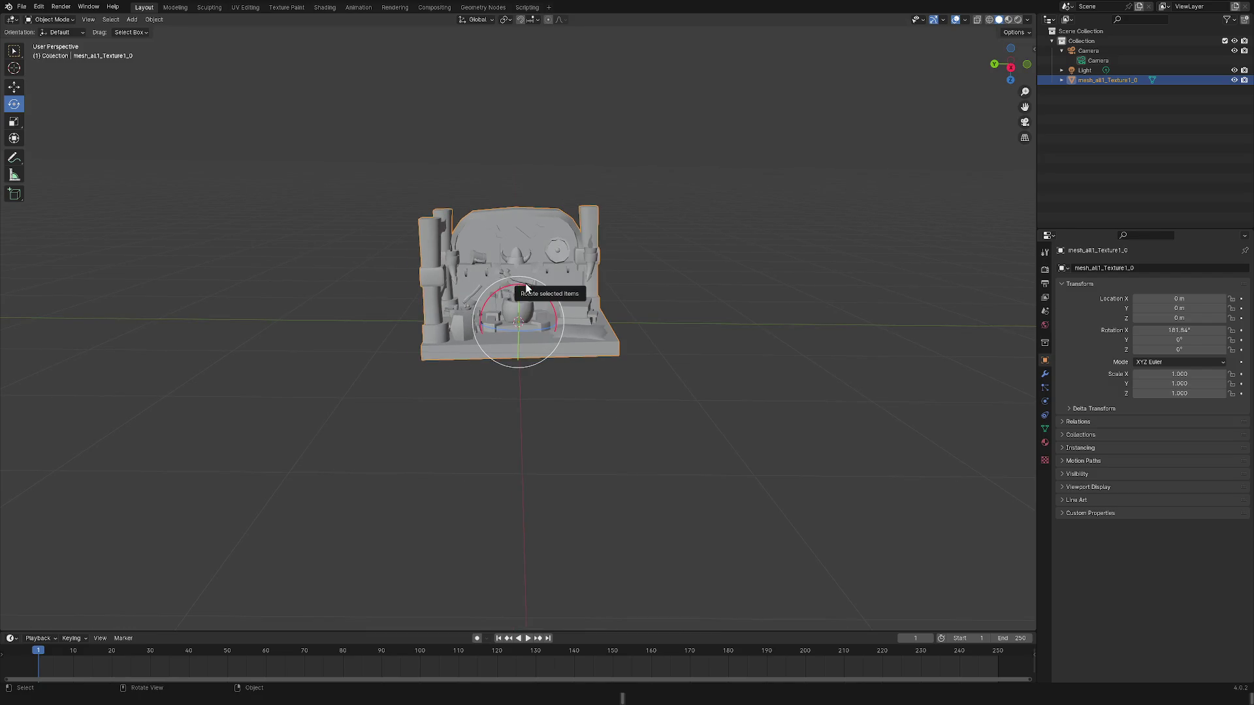
mouse_move(526, 288)
mouse_down()
mouse_move(617, 420)
mouse_move(632, 475)
mouse_up()
mouse_move(632, 476)
middle_down()
mouse_move(599, 420)
mouse_move(601, 475)
mouse_move(633, 479)
mouse_move(614, 469)
mouse_move(623, 457)
mouse_move(607, 458)
middle_up()
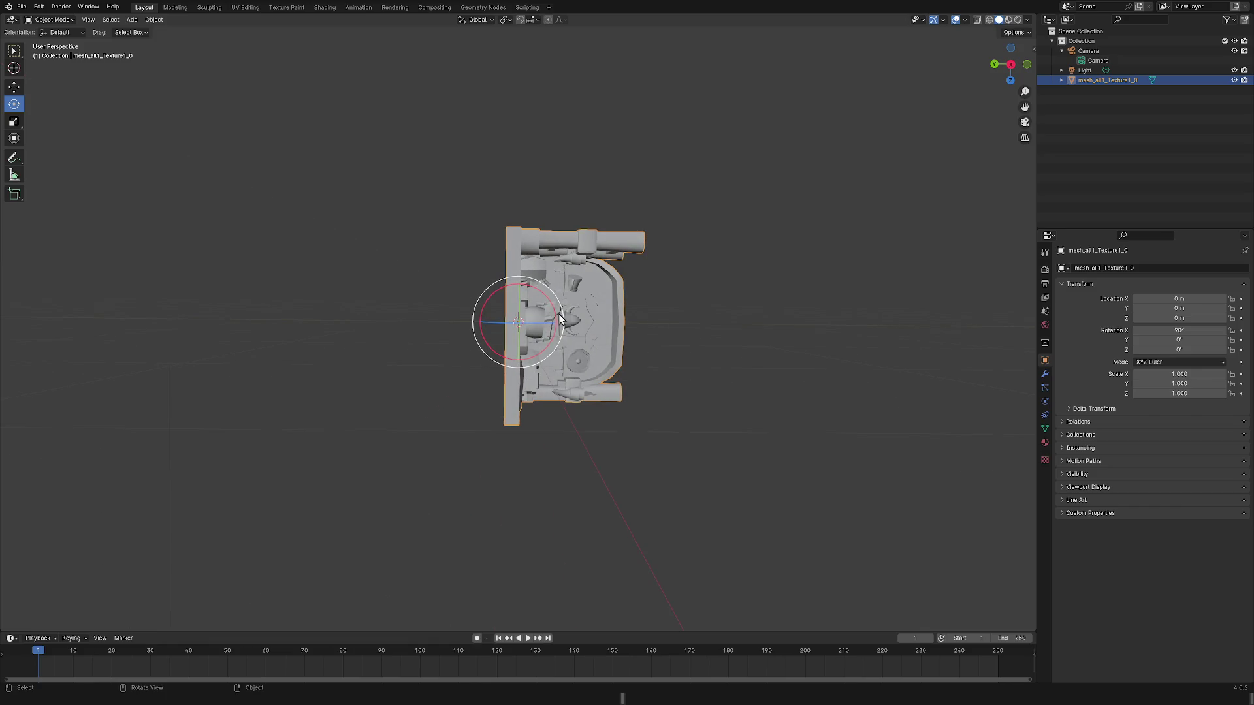
drag(556, 314, 516, 294)
mouse_move(516, 294)
middle_down()
mouse_move(489, 293)
mouse_move(606, 470)
mouse_move(586, 426)
mouse_move(601, 489)
mouse_move(619, 406)
mouse_move(602, 498)
mouse_move(587, 454)
middle_up()
key(ctrl+z)
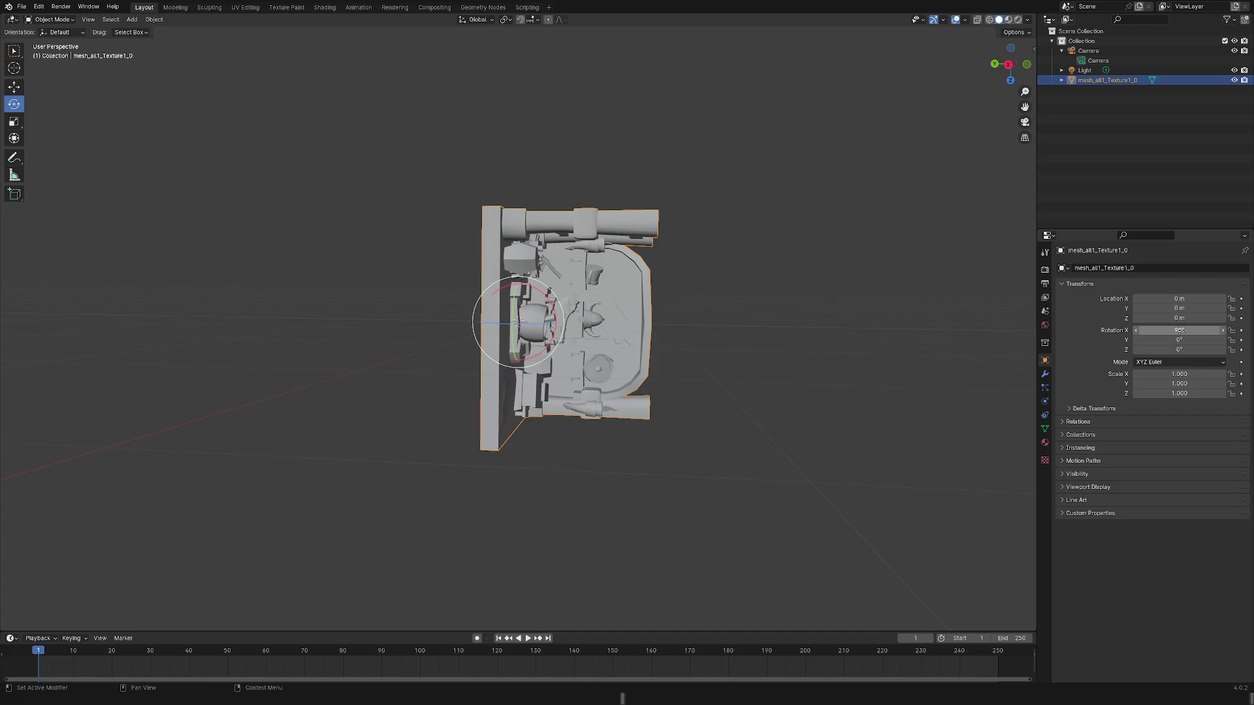
Set the room mesh's X rotation to 0° and orbit to check its orientation.
click(1178, 330)
key(Home)
key(Return)
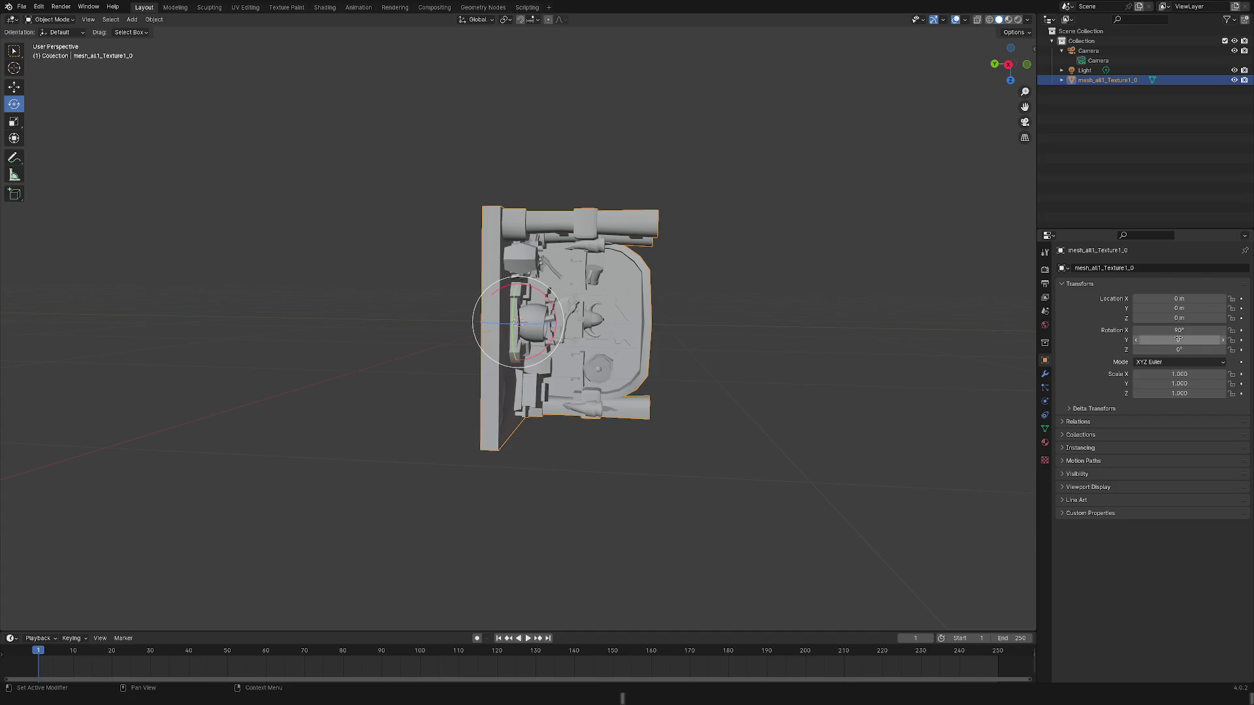
click(1157, 330)
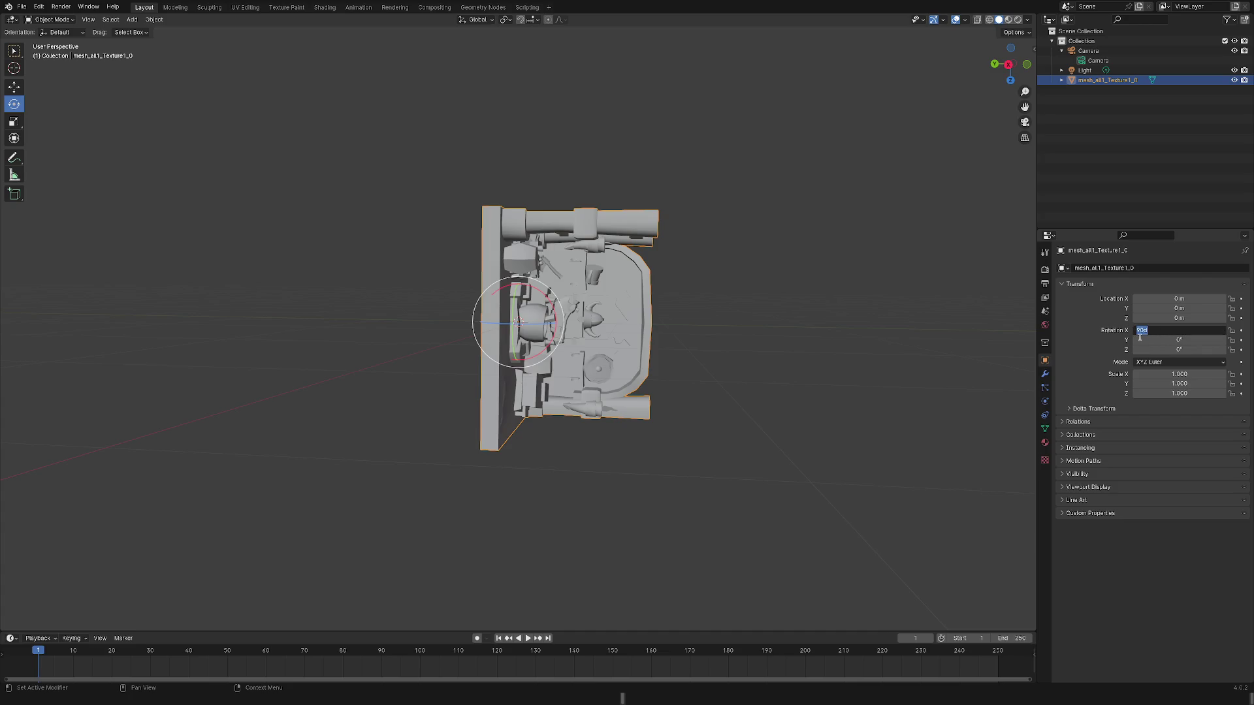
text(0)
key(Return)
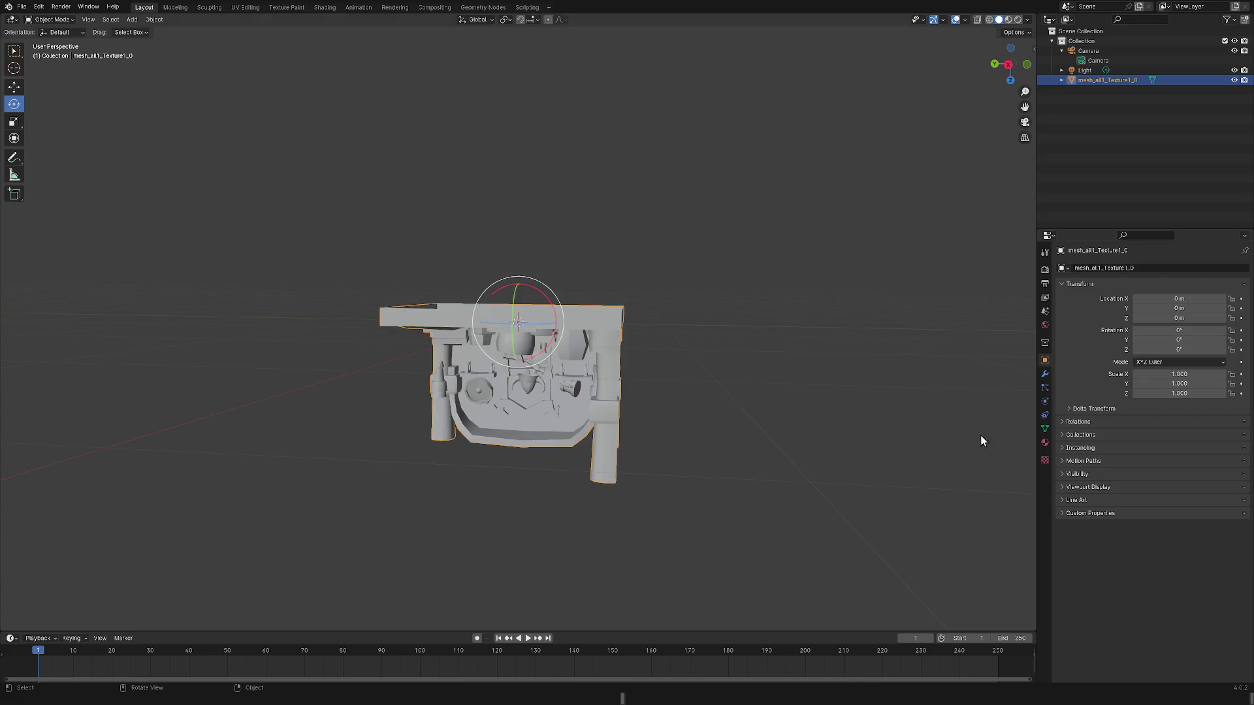
mouse_move(981, 435)
middle_down()
mouse_move(922, 402)
mouse_move(930, 412)
mouse_move(605, 542)
mouse_move(644, 557)
mouse_move(620, 549)
middle_up()
Set the X rotation to 180°, orbit around the room, and deselect it.
click(1162, 330)
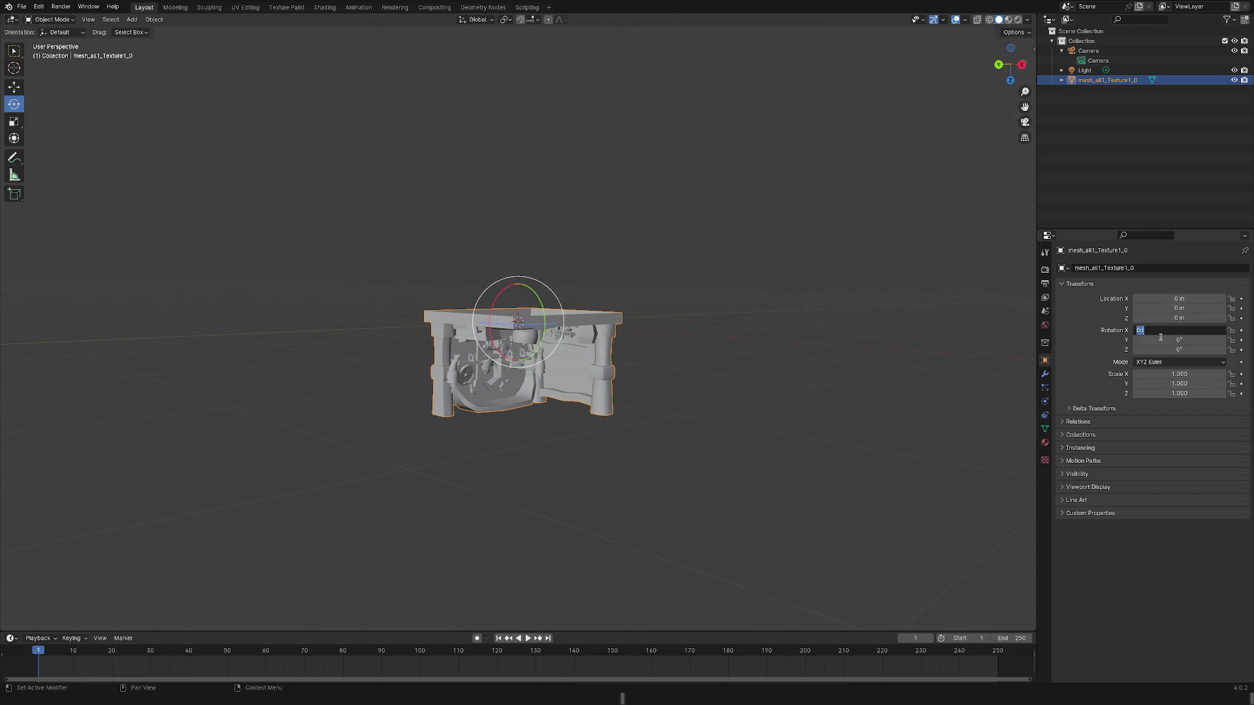
text(180)
key(Return)
middle_drag(736, 443, 718, 445)
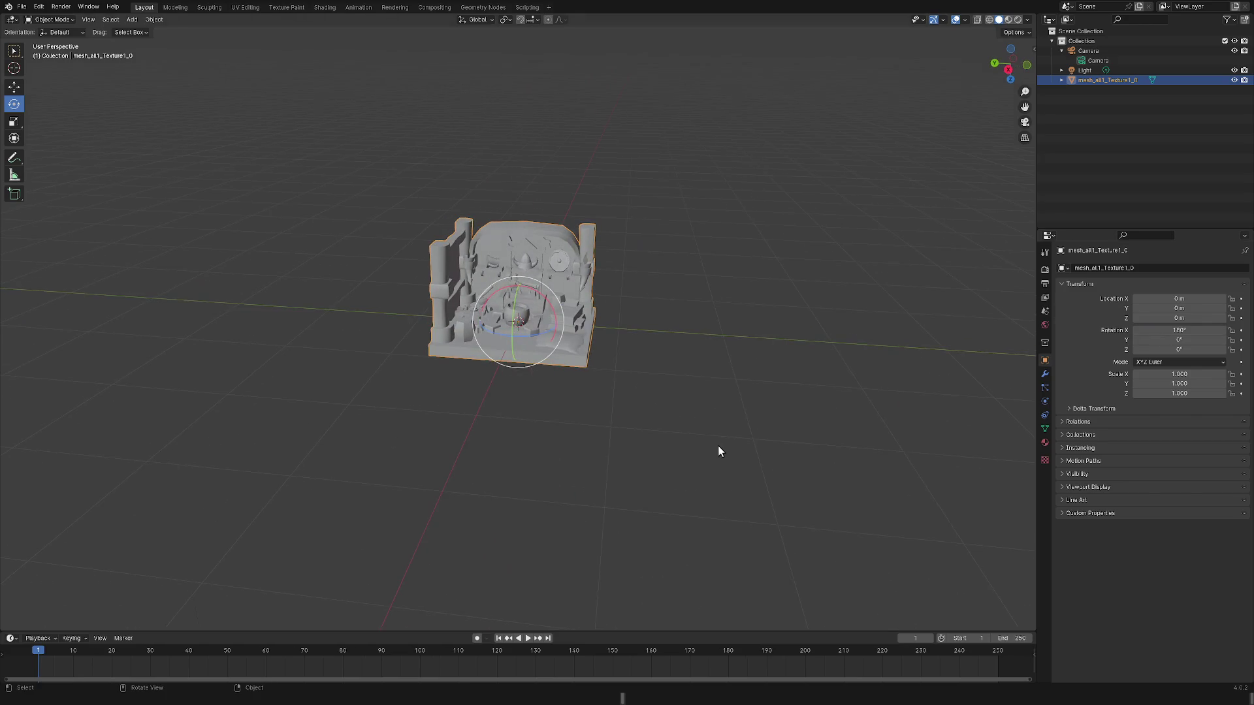
mouse_move(569, 419)
middle_down()
mouse_move(590, 454)
mouse_move(602, 440)
mouse_move(616, 453)
mouse_move(624, 386)
middle_up()
click(571, 450)
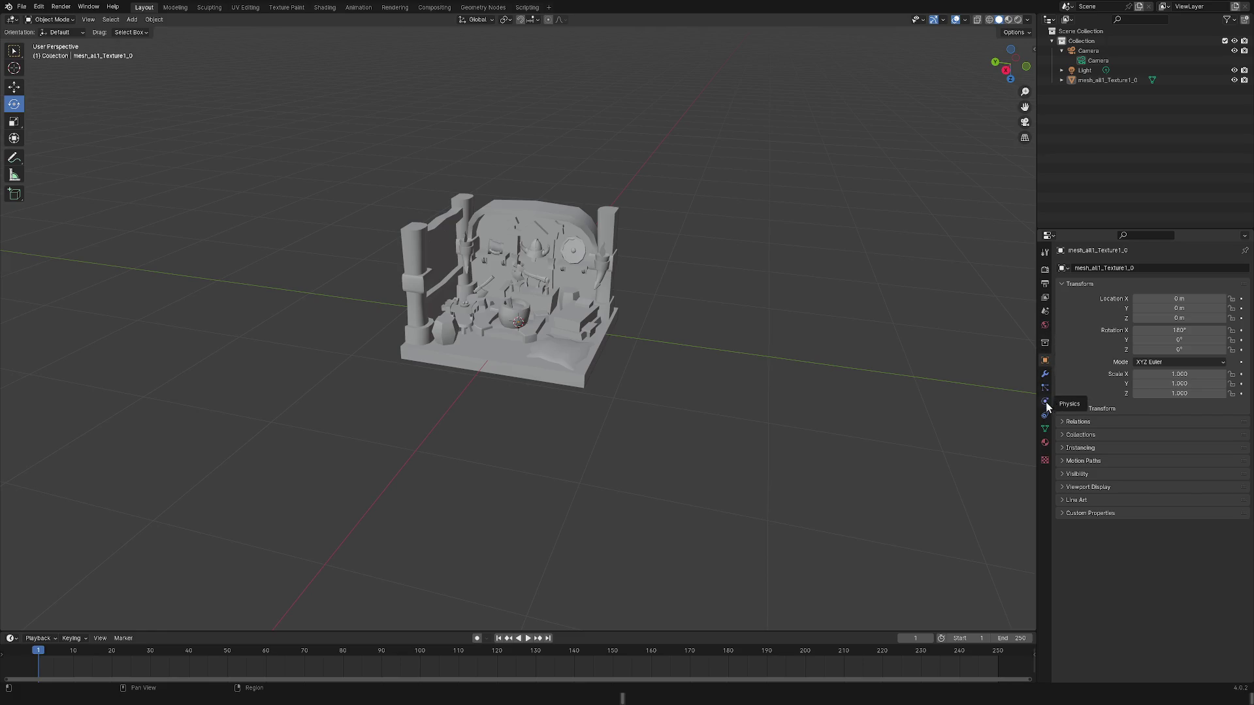
click(1045, 442)
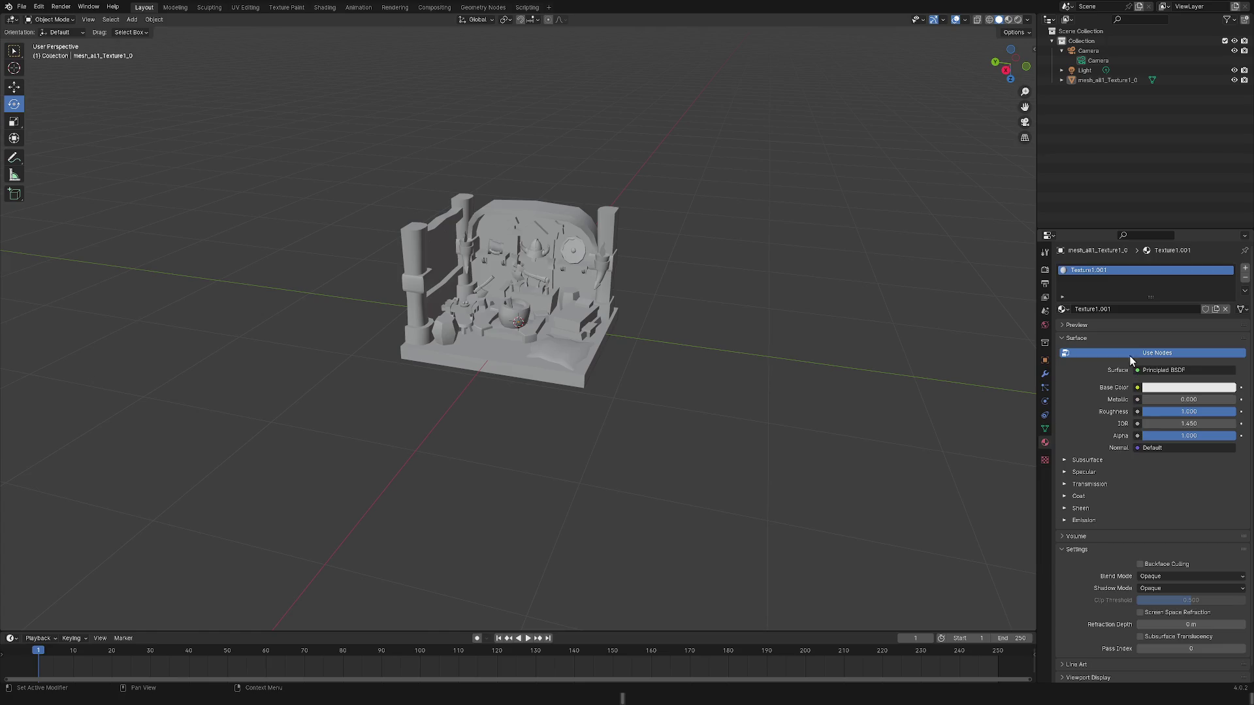
Check the Texture1.001 material slot, then switch to the Texture Paint workspace showing viking_room.png.
right_click(1127, 269)
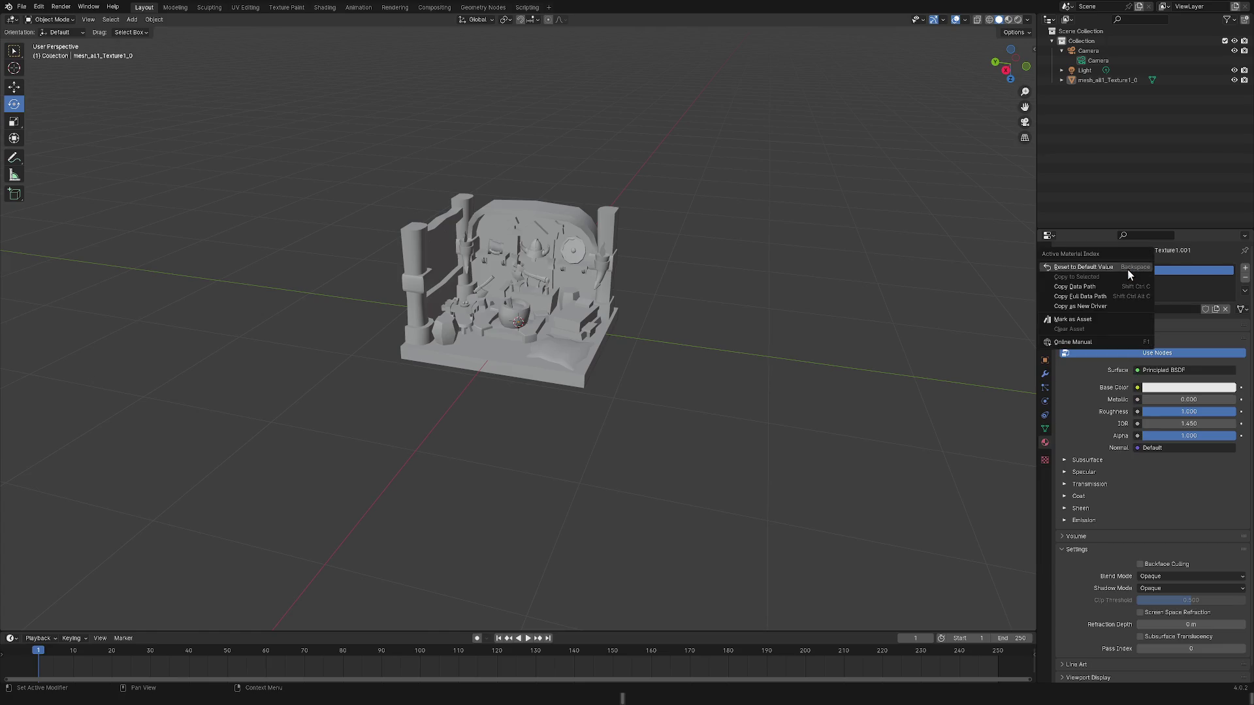
right_click(1120, 267)
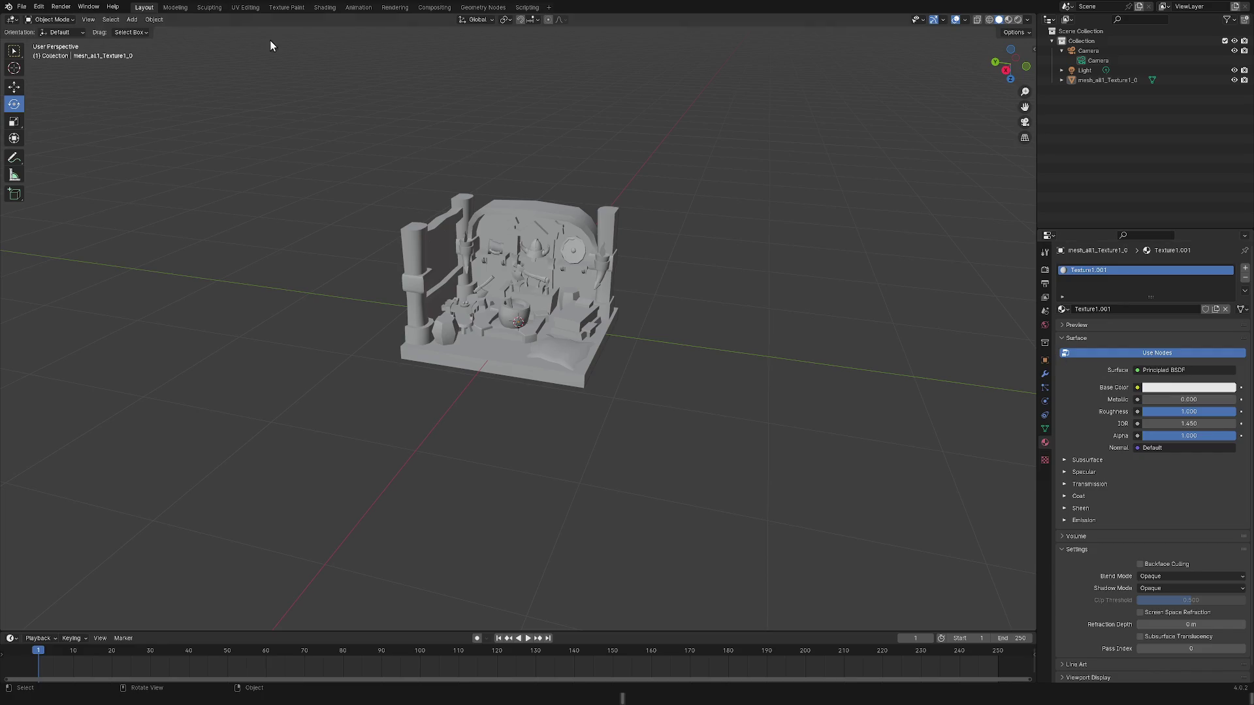
click(286, 7)
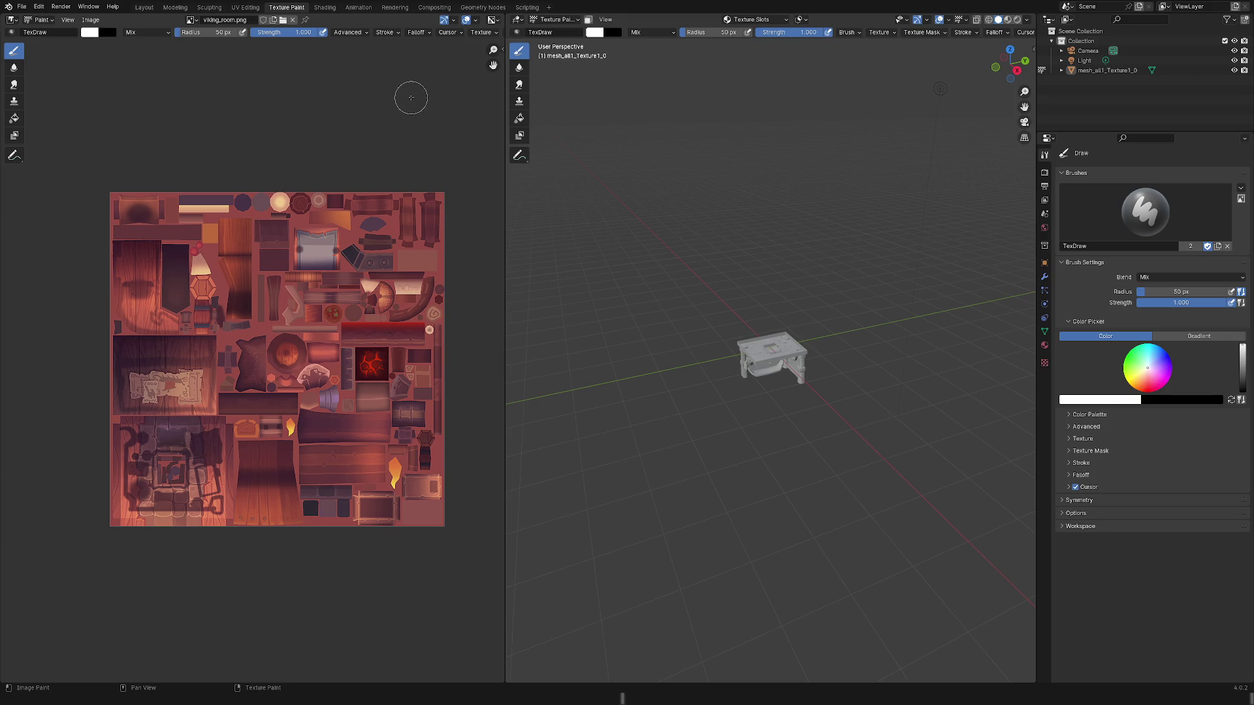
Undo a test brush dab so viking_room.png stays unaltered, then go to the Shading workspace.
click(384, 243)
key(ctrl+z)
right_click(445, 129)
click(324, 8)
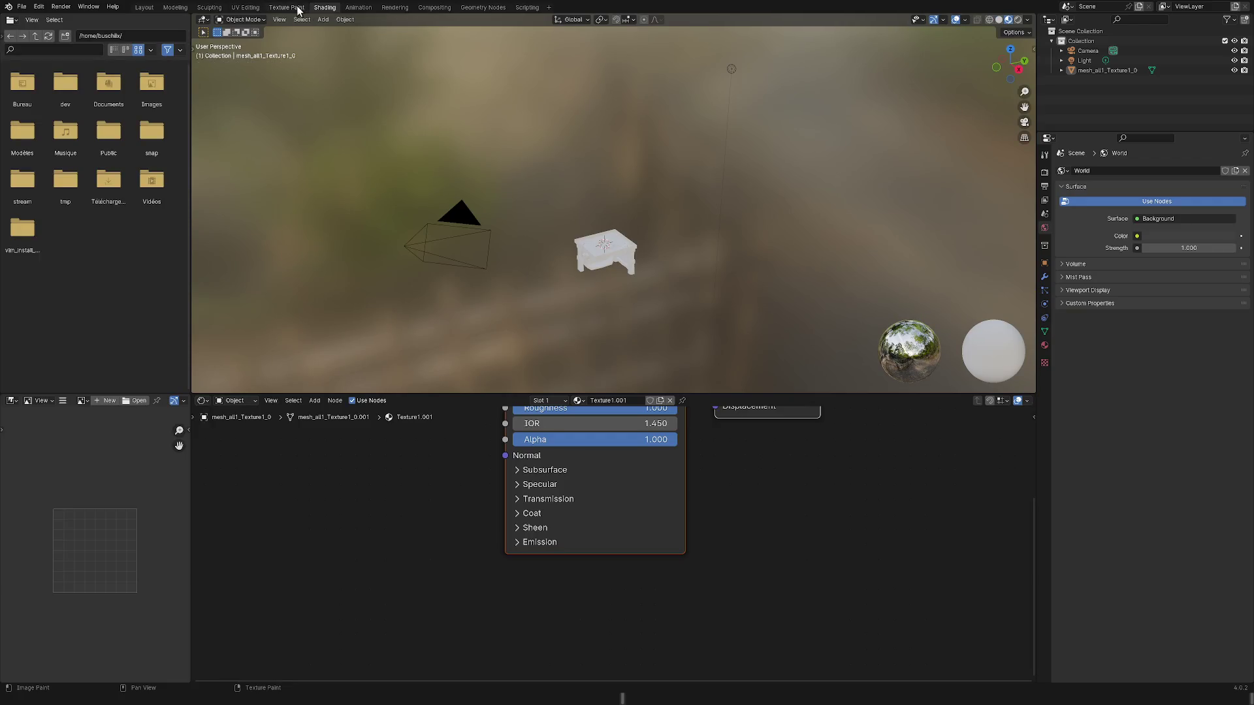
Orbit the 3D viewport to view the room model from below.
scroll(567, 208, up, 3)
scroll(590, 331, up, 2)
right_click(590, 331)
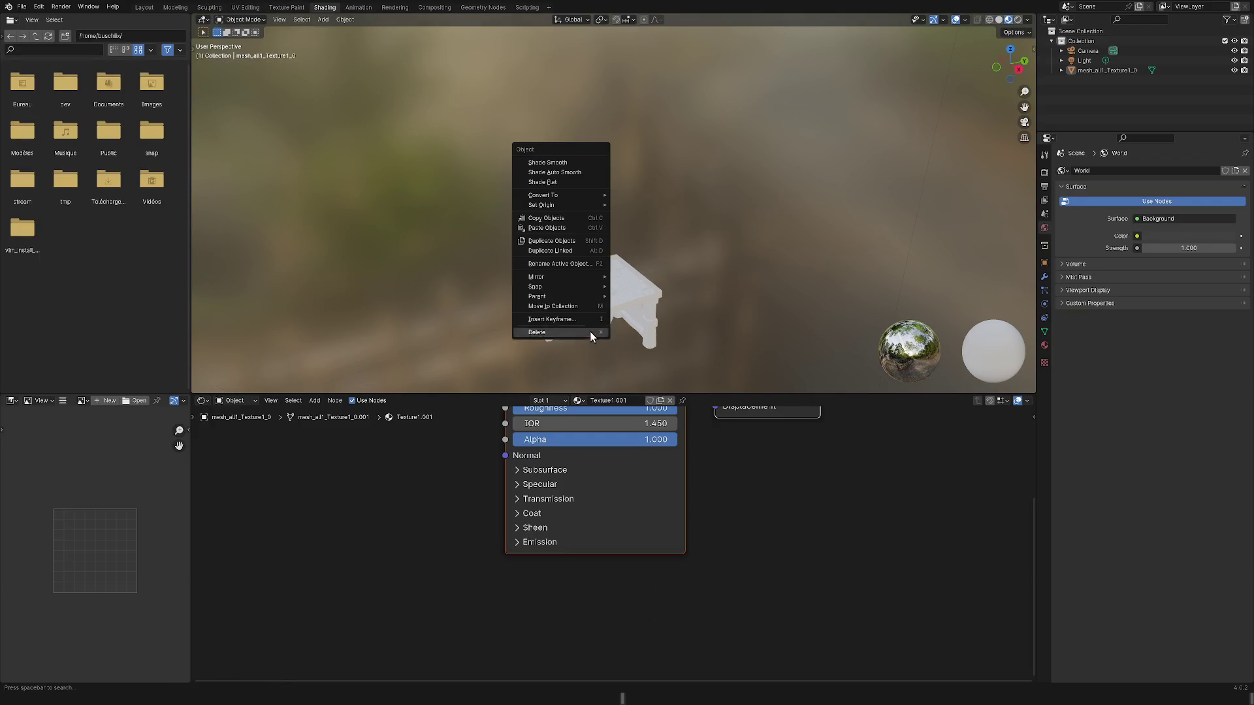
click(643, 301)
mouse_move(655, 307)
middle_down()
mouse_move(665, 192)
mouse_move(766, 229)
mouse_move(846, 153)
mouse_move(801, 20)
mouse_move(731, 68)
mouse_move(892, 87)
mouse_move(904, 49)
mouse_move(873, 54)
mouse_move(856, 75)
mouse_move(880, 73)
mouse_move(859, 105)
mouse_move(715, 218)
mouse_move(751, 220)
mouse_move(707, 410)
middle_up()
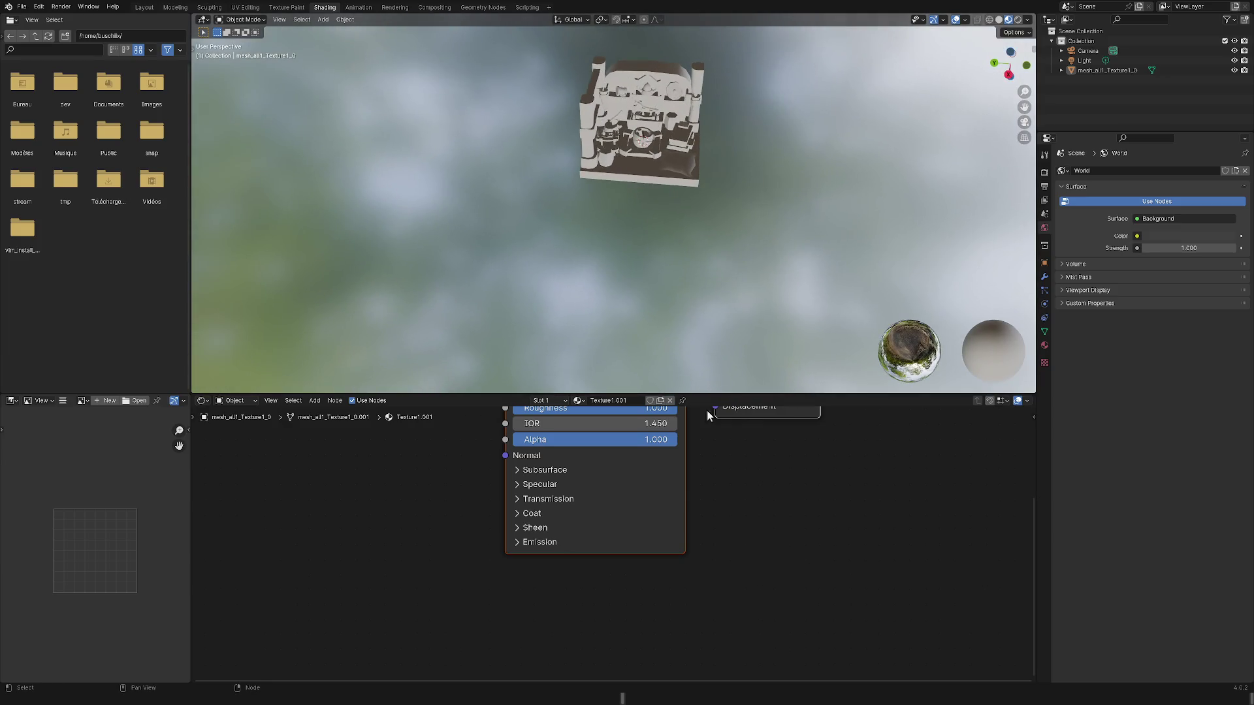
Expand the Transmission settings on the Principled BSDF node and select the node.
click(588, 499)
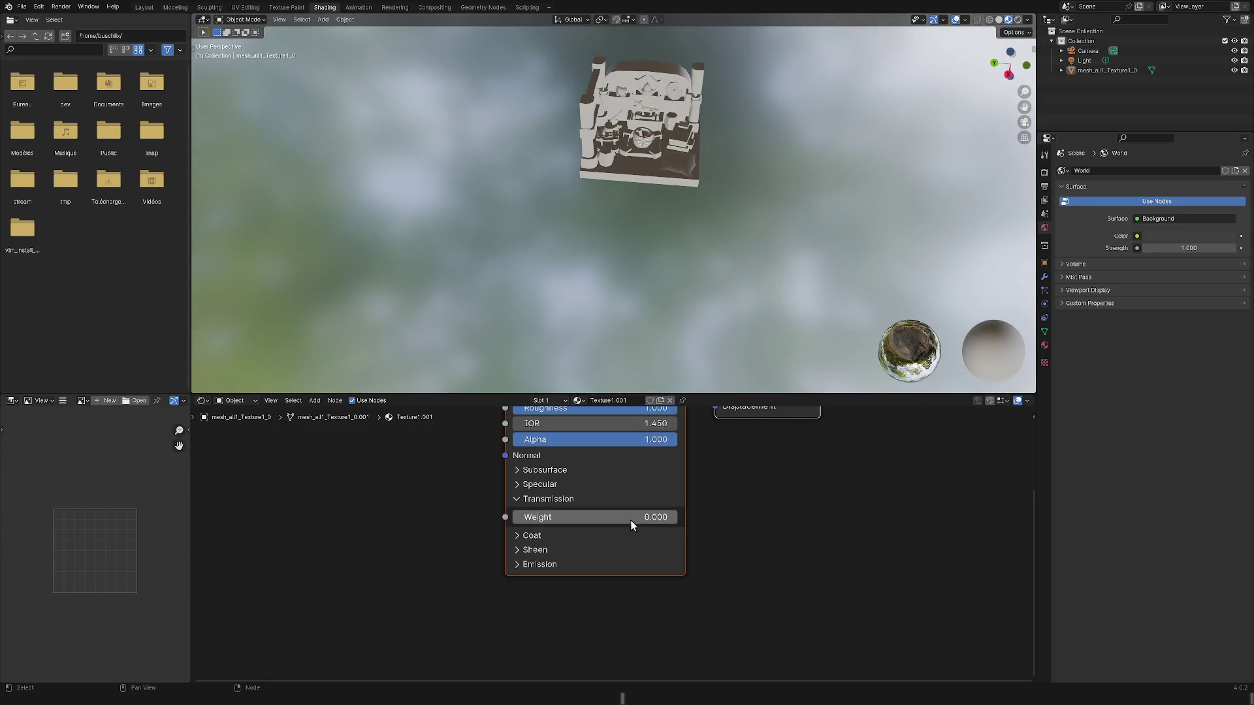
click(516, 510)
scroll(734, 530, up, 1)
scroll(734, 525, down, 1)
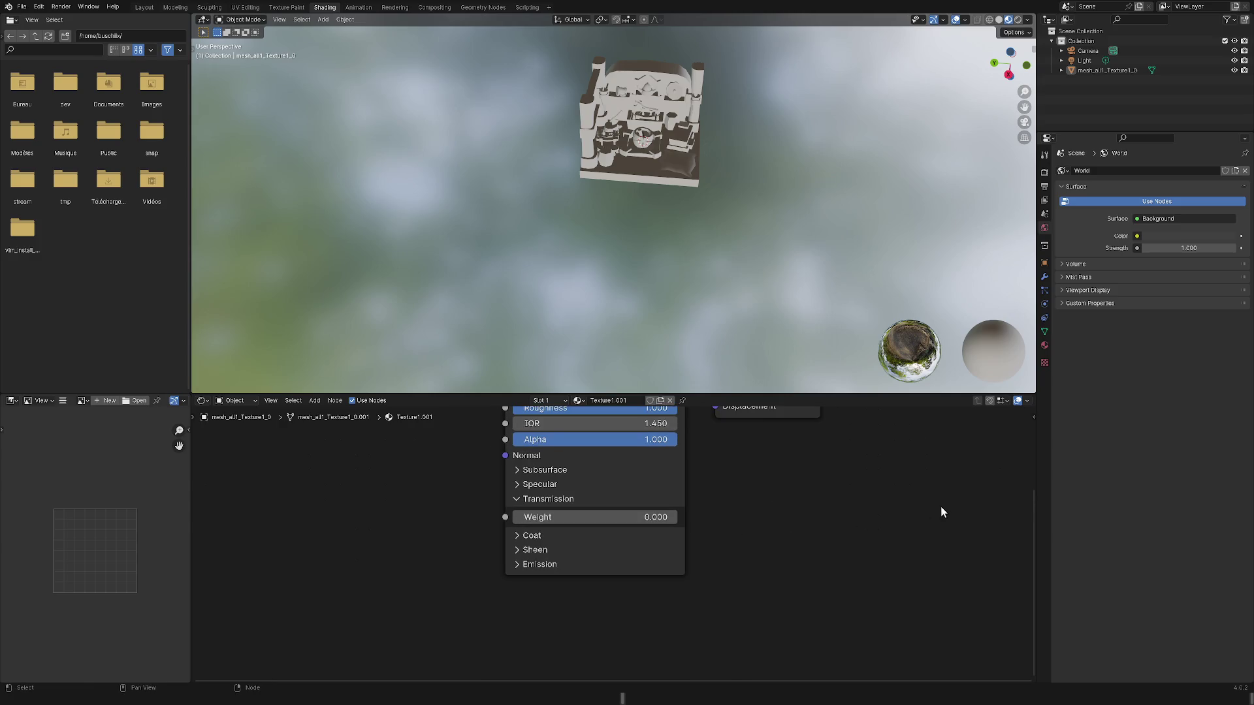
scroll(837, 477, down, 1)
scroll(837, 477, down, 2)
Pan and zoom the node editor to frame the Principled BSDF and Material Output nodes.
right_click(751, 551)
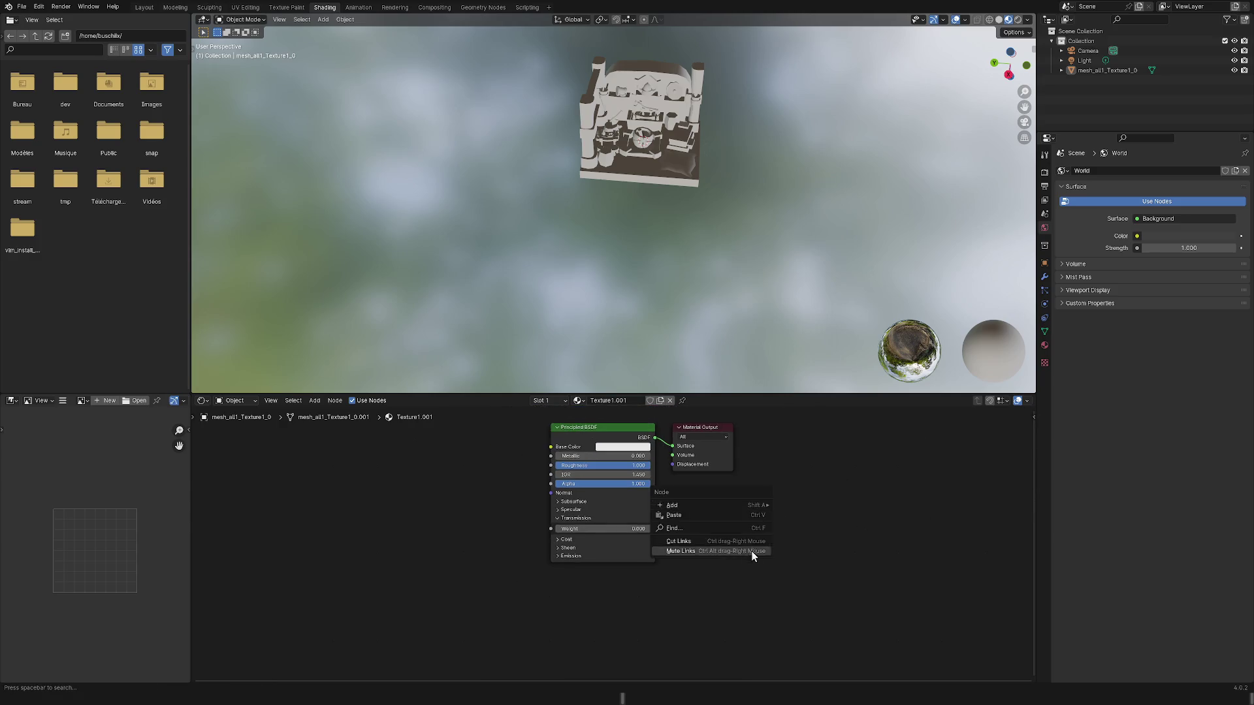
mouse_move(785, 473)
middle_down()
mouse_move(775, 544)
mouse_move(787, 471)
middle_up()
scroll(777, 507, up, 1)
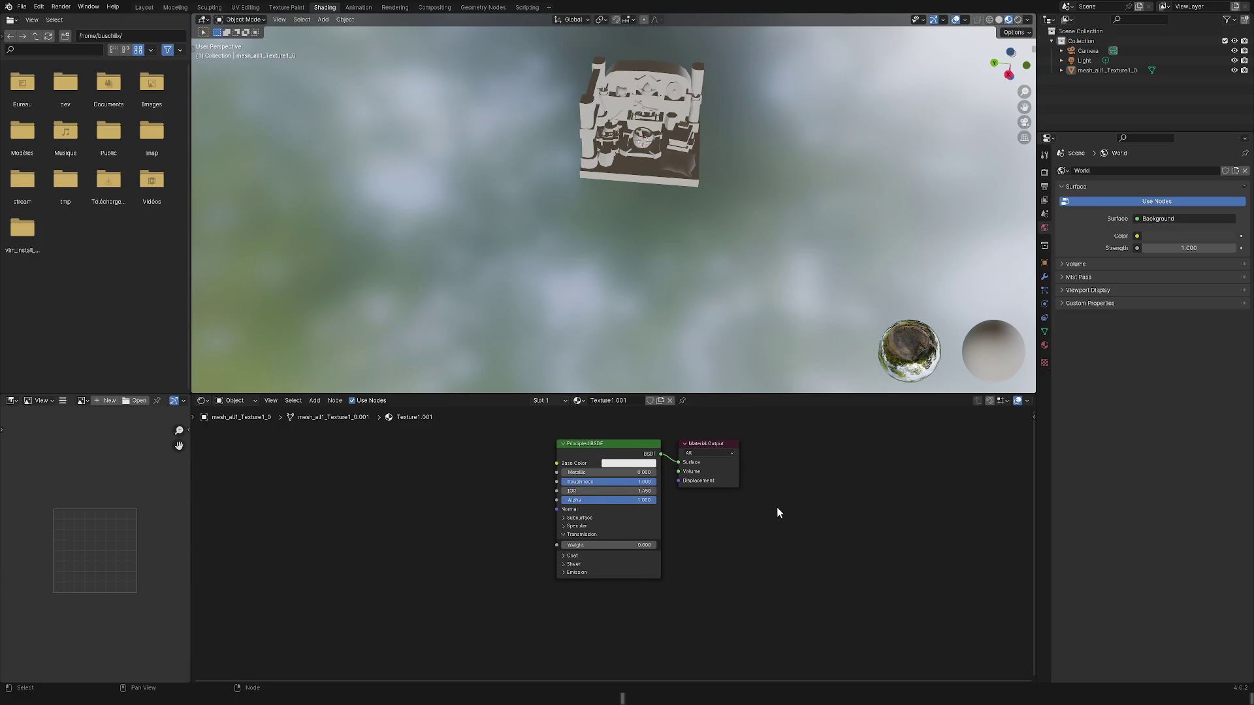
click(732, 449)
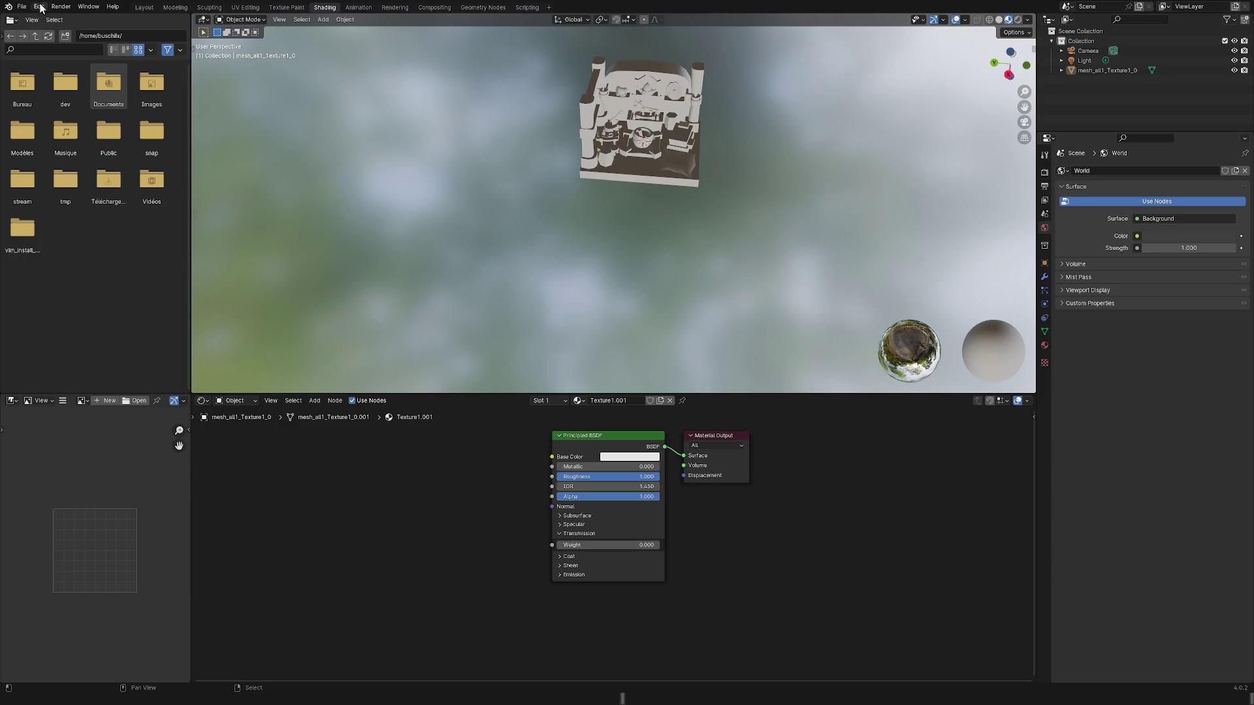
click(64, 80)
Add viking_room.png from the dev > test_model folder as an image texture node.
double_click(64, 82)
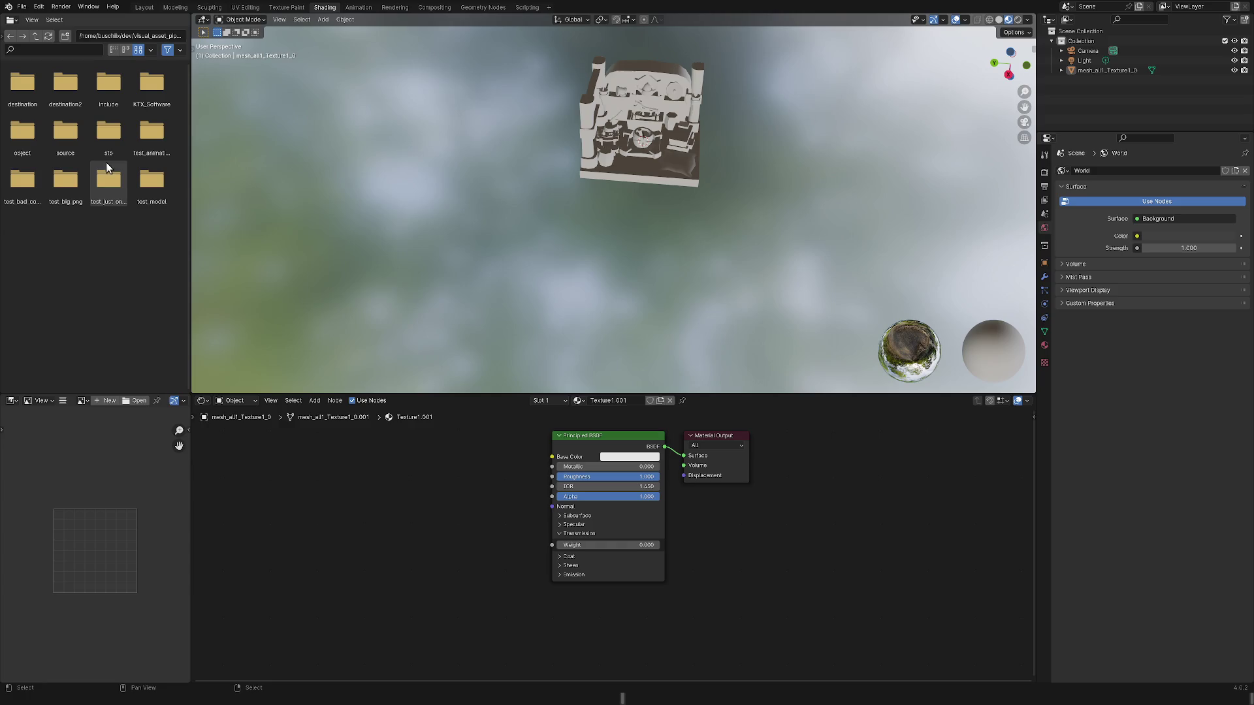
double_click(151, 182)
mouse_move(22, 82)
mouse_down()
mouse_move(81, 226)
mouse_move(413, 519)
mouse_move(446, 475)
mouse_move(555, 456)
mouse_up()
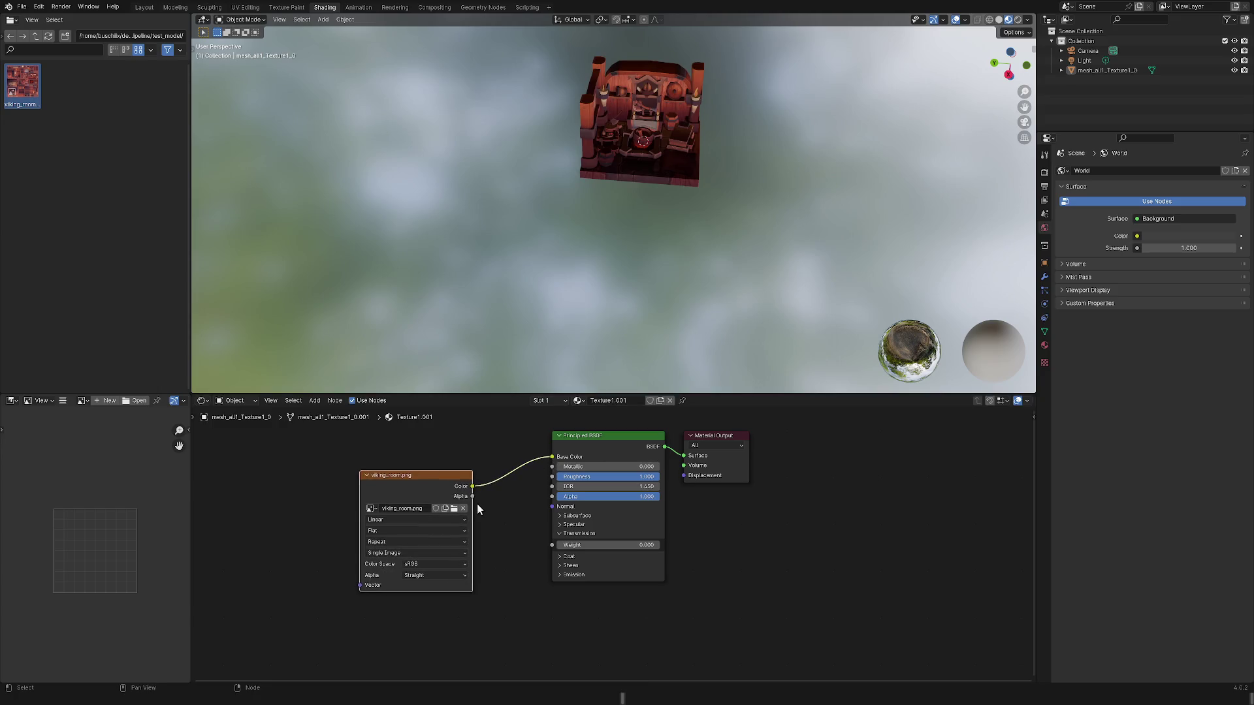
Wire the texture into the Principled BSDF, cutting the Alpha link, then return to Layout.
drag(472, 496, 549, 501)
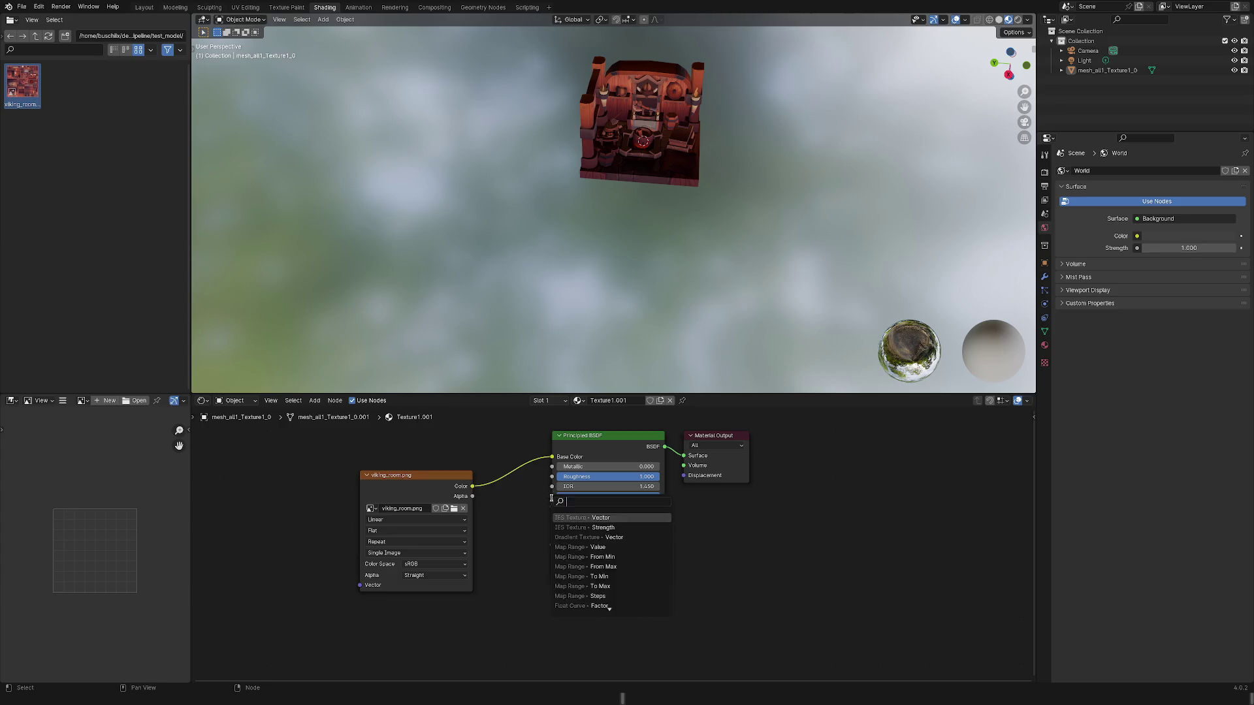
drag(472, 496, 552, 498)
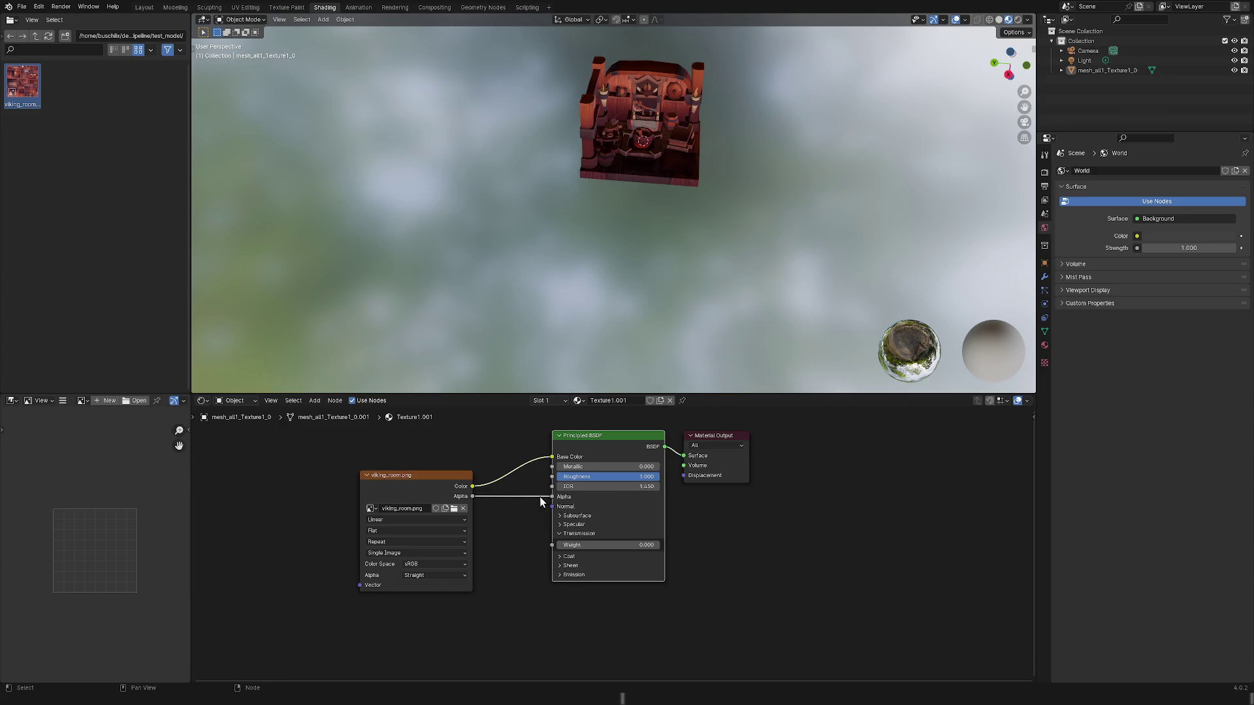
right_click(556, 500)
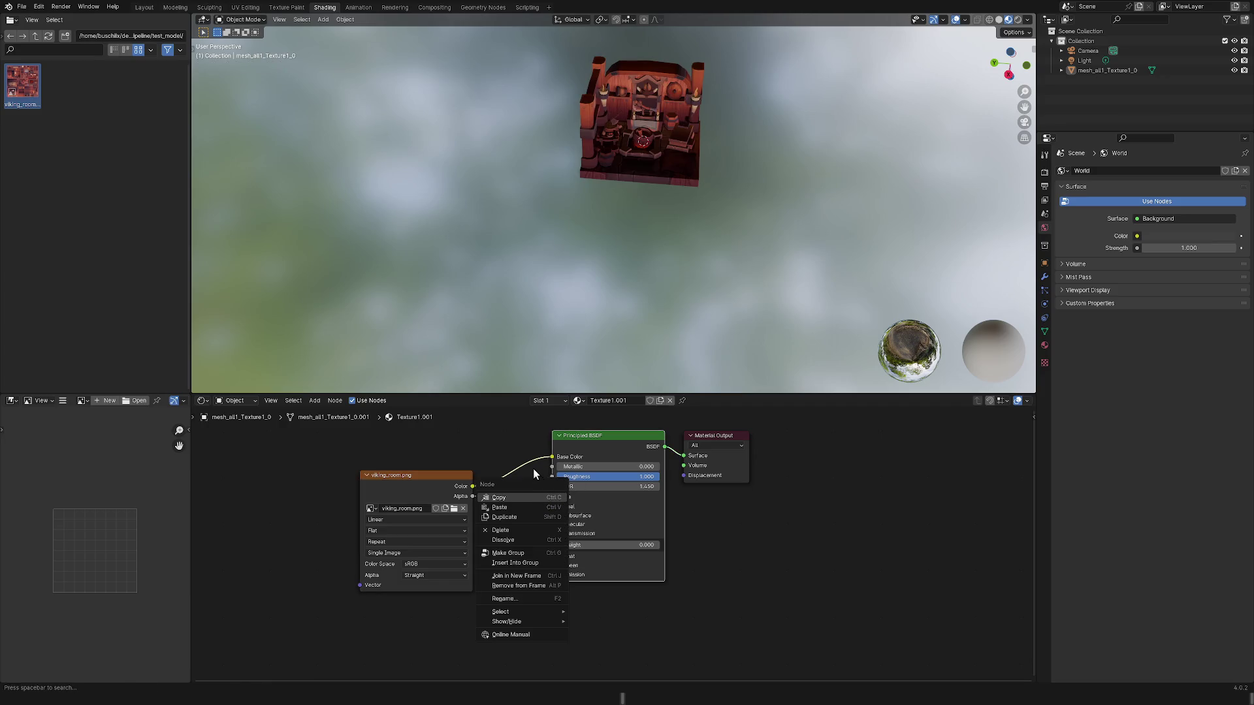
key(Escape)
ctrl+right_drag(550, 503, 511, 492)
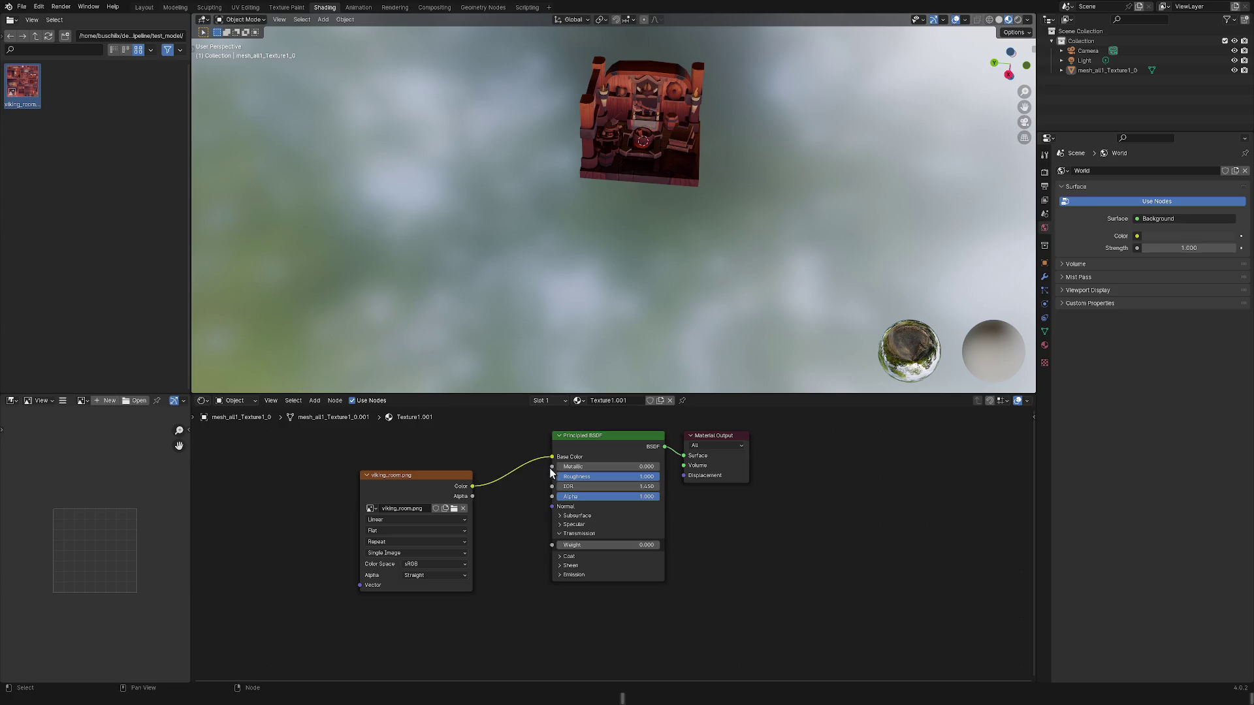
mouse_move(473, 496)
mouse_down()
mouse_move(553, 500)
mouse_move(483, 500)
mouse_up()
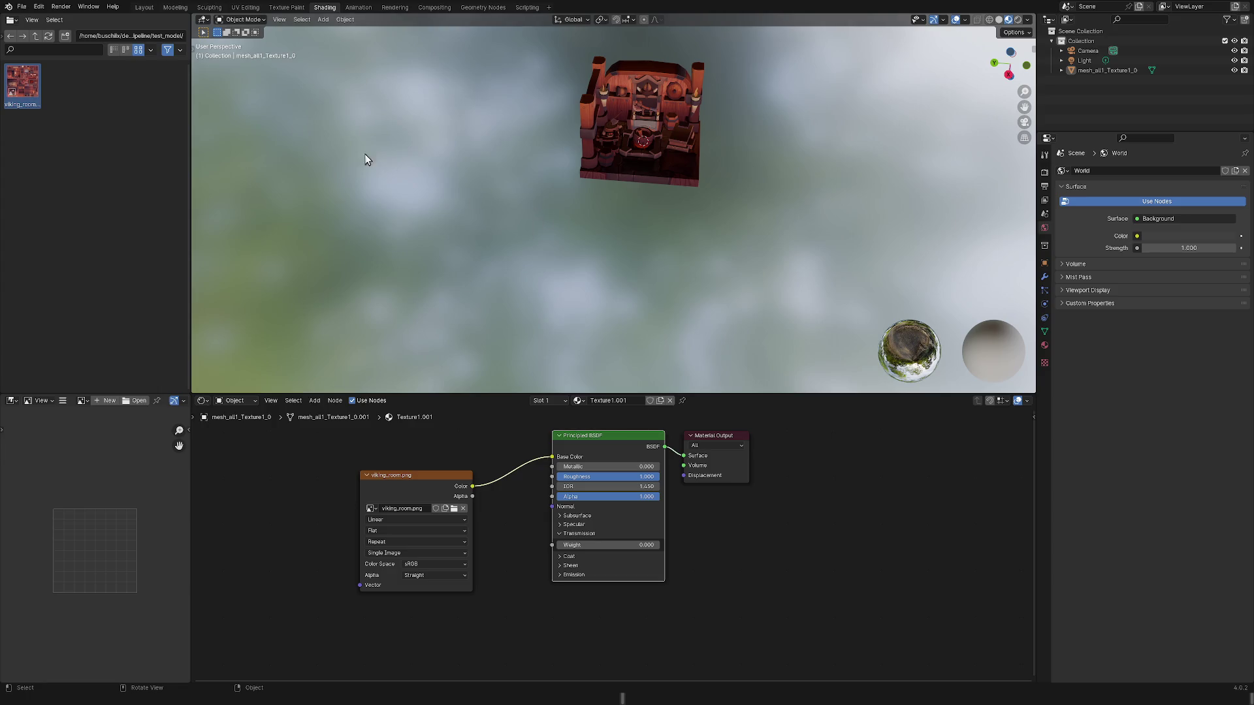
click(144, 7)
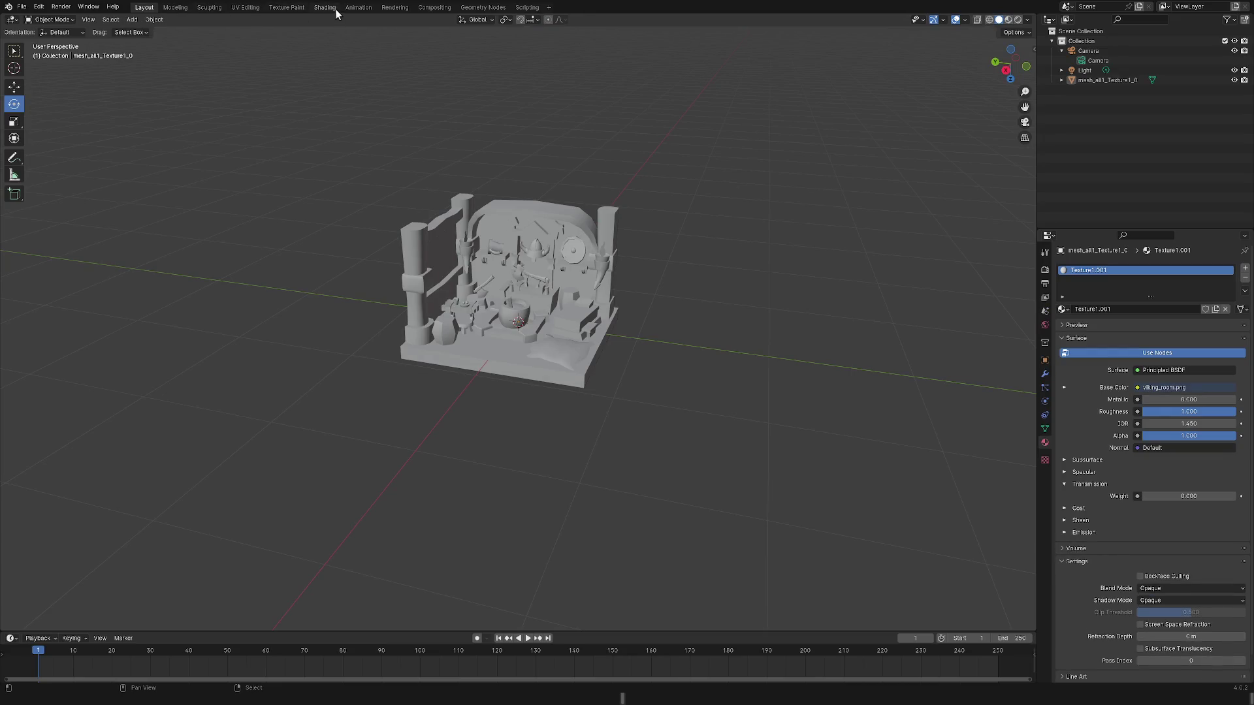
Return to the Shading workspace and zoom the viewport on the textured room.
click(330, 8)
scroll(787, 233, up, 2)
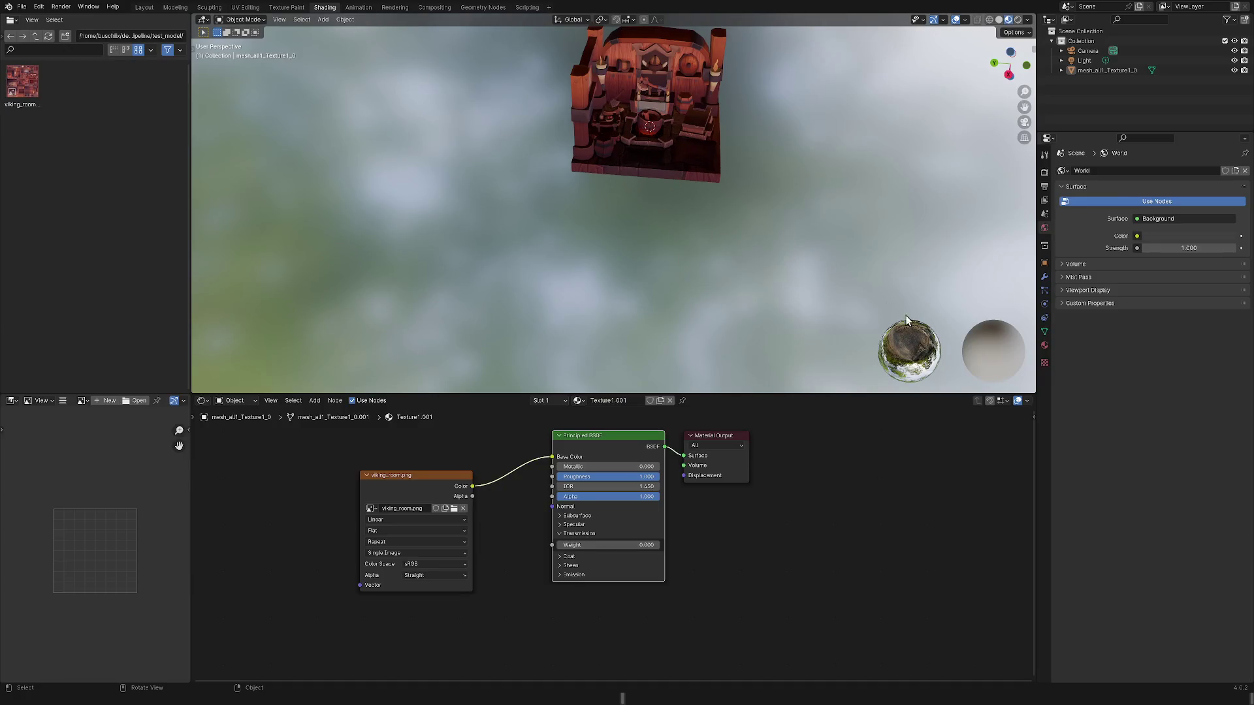
scroll(831, 283, down, 4)
scroll(750, 209, up, 2)
right_click(731, 171)
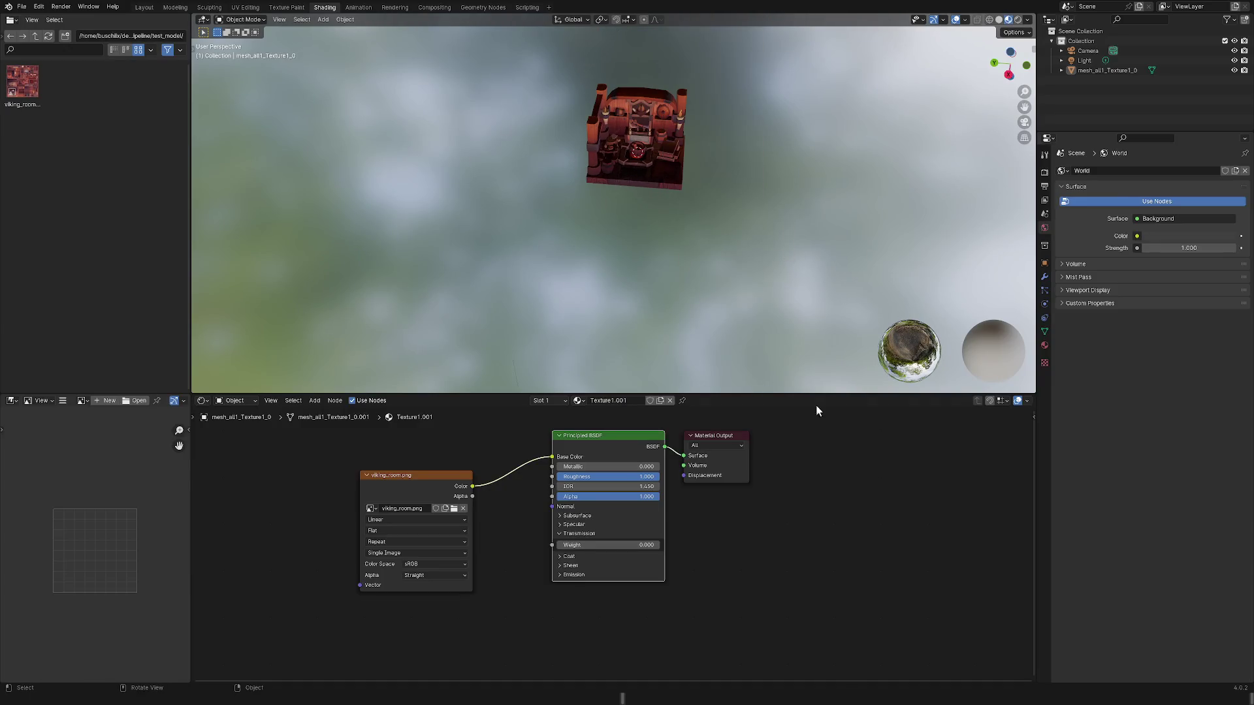
Enlarge the 3D view, orbit to the room's front, and expand mesh_all1_Texture1_0 in the Outliner.
drag(726, 395, 718, 635)
middle_drag(640, 308, 642, 305)
scroll(643, 305, up, 3)
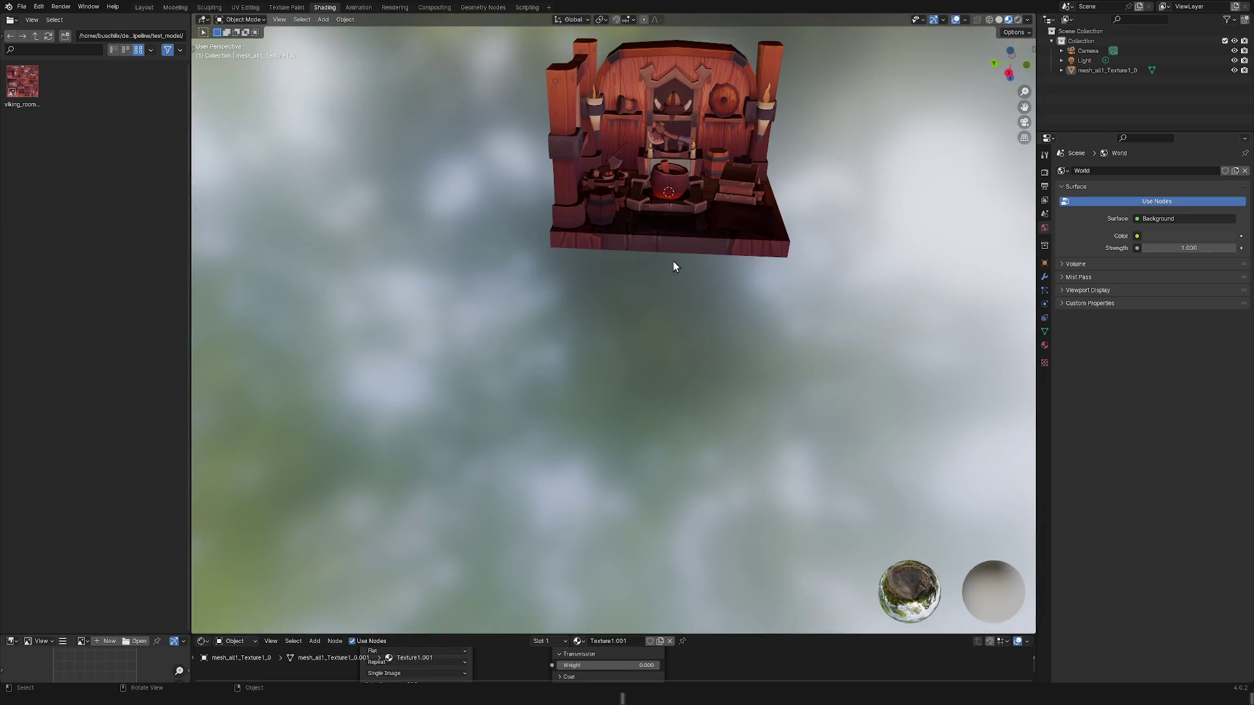
mouse_move(672, 263)
middle_down()
mouse_move(448, 428)
mouse_move(667, 254)
mouse_move(681, 215)
mouse_move(699, 274)
middle_up()
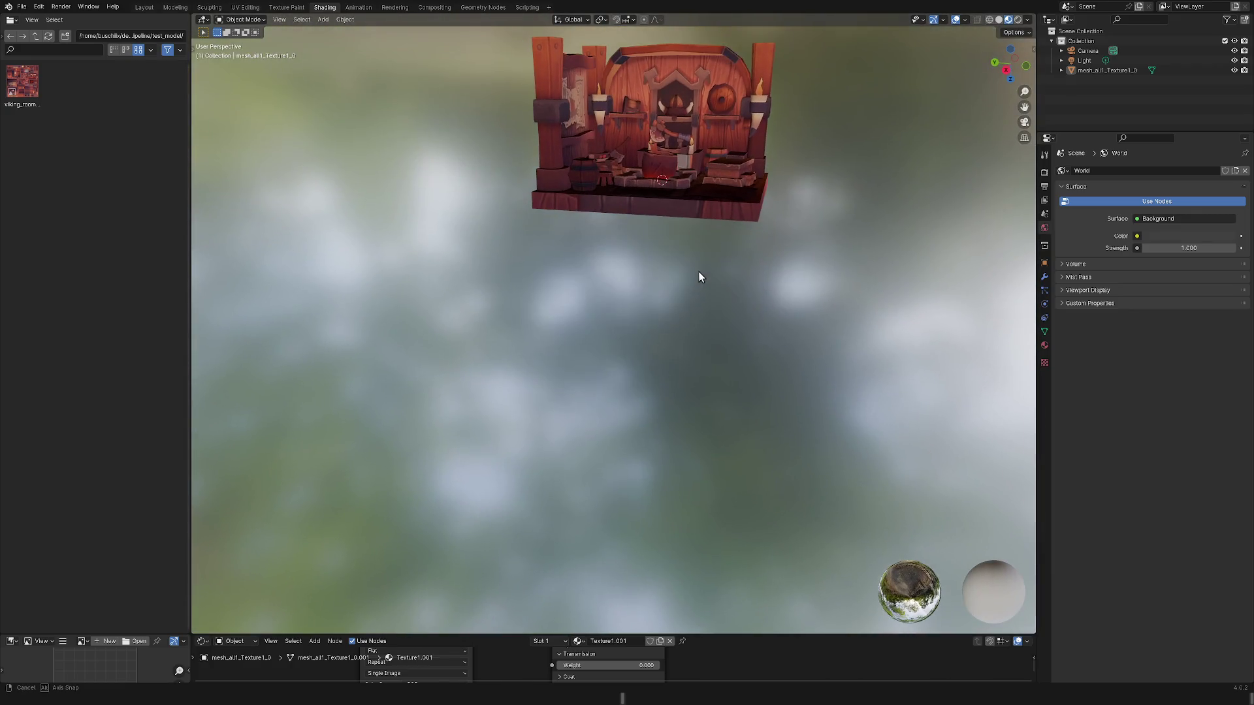
right_click(851, 196)
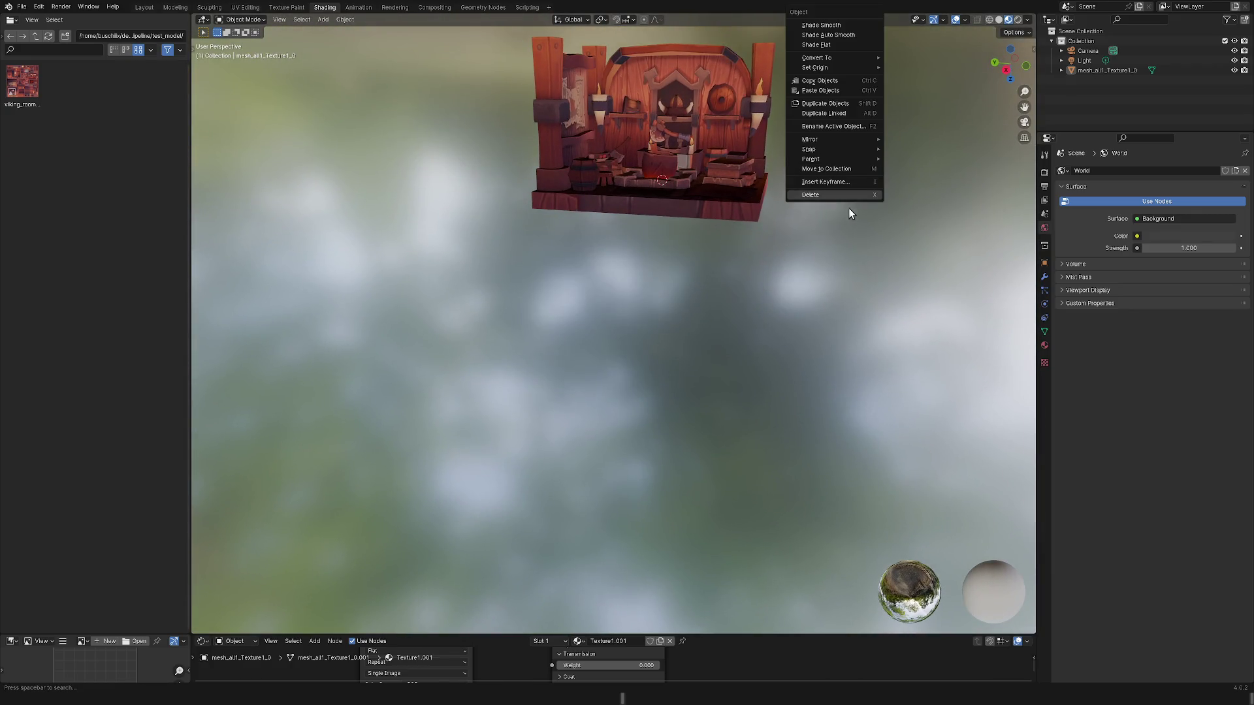
click(1061, 70)
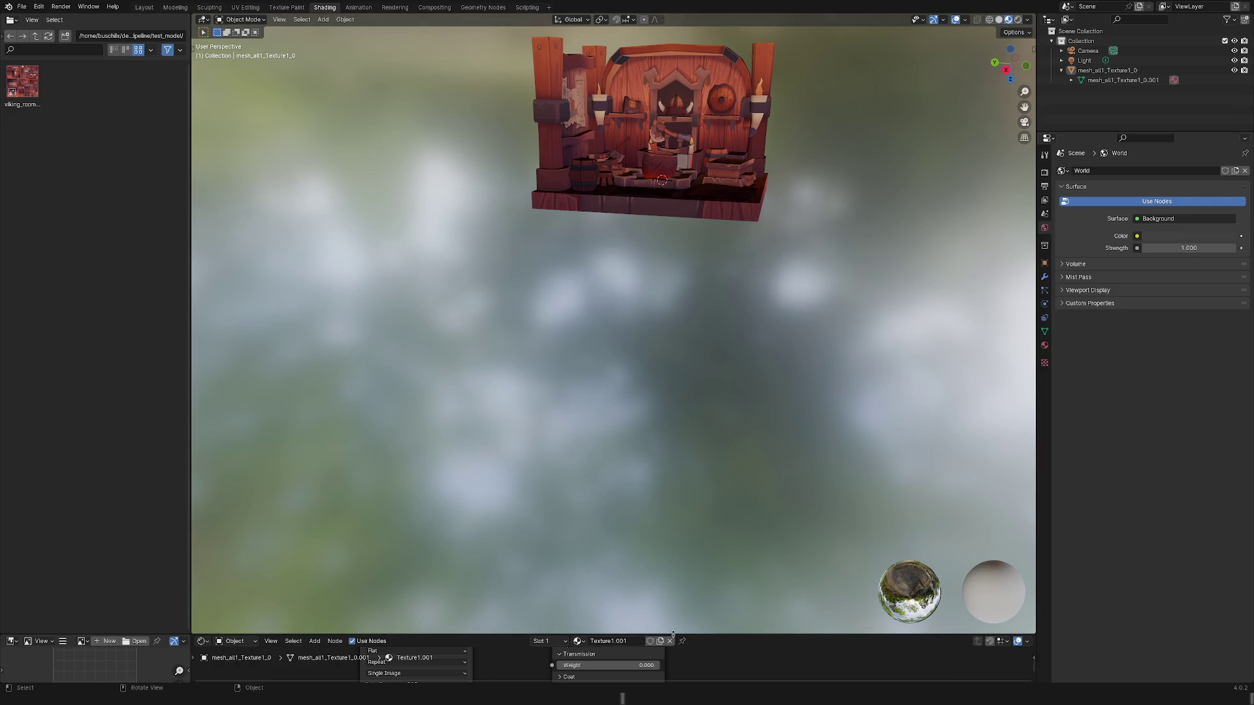
drag(676, 633, 675, 548)
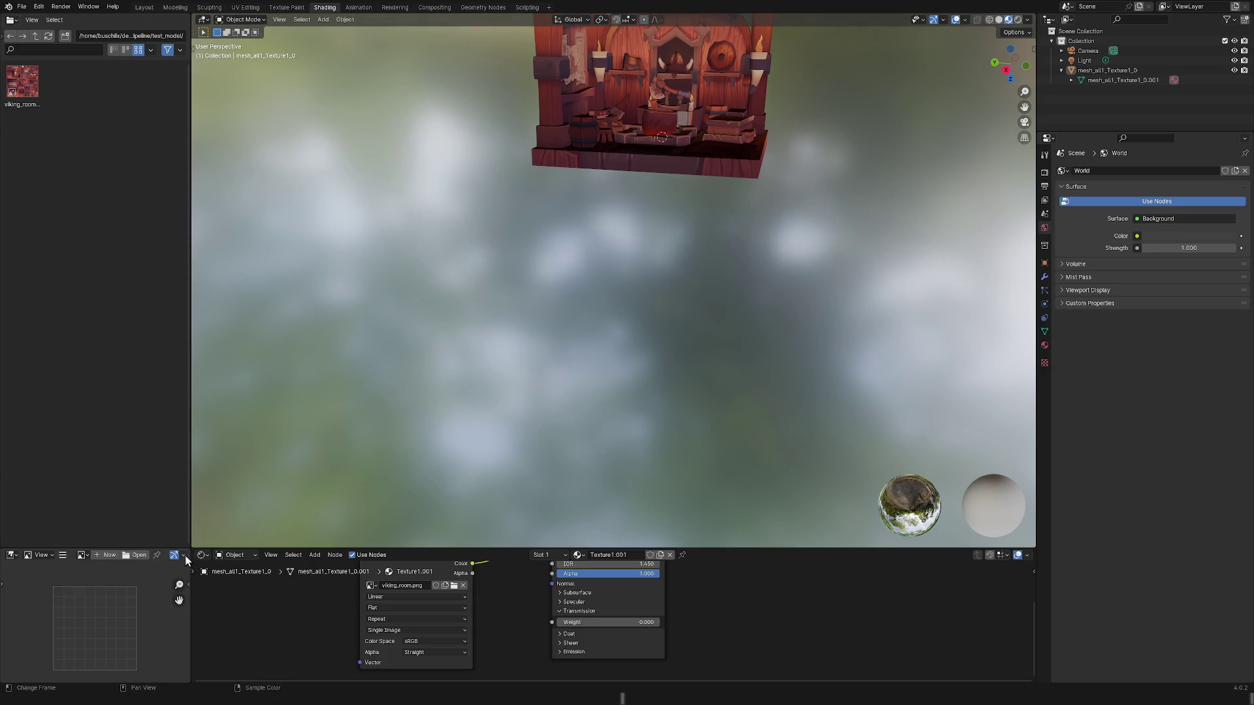
Open the image editor's tool sidebar and switch to the Texture Paint workspace.
click(185, 555)
click(189, 585)
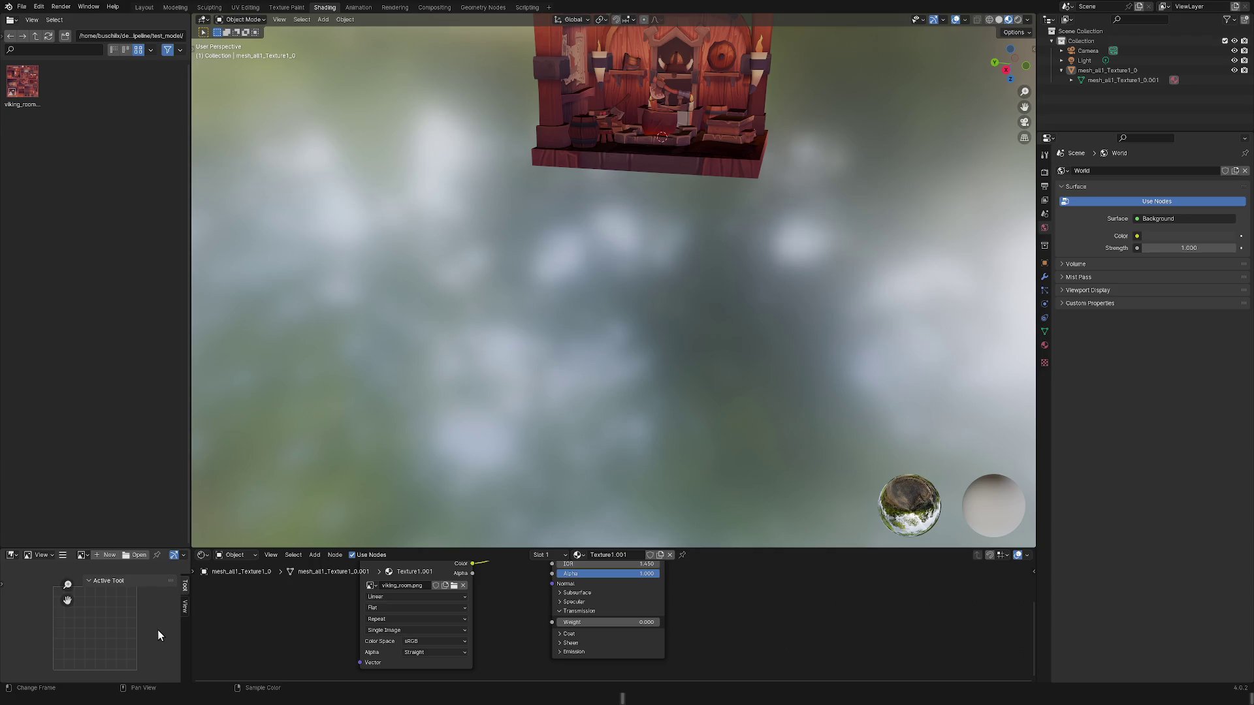
right_click(160, 76)
click(286, 7)
Make the node editor taller to show the whole texture-to-shader setup, and orbit the room.
ctrl+right_drag(503, 599, 501, 616)
drag(513, 549, 521, 440)
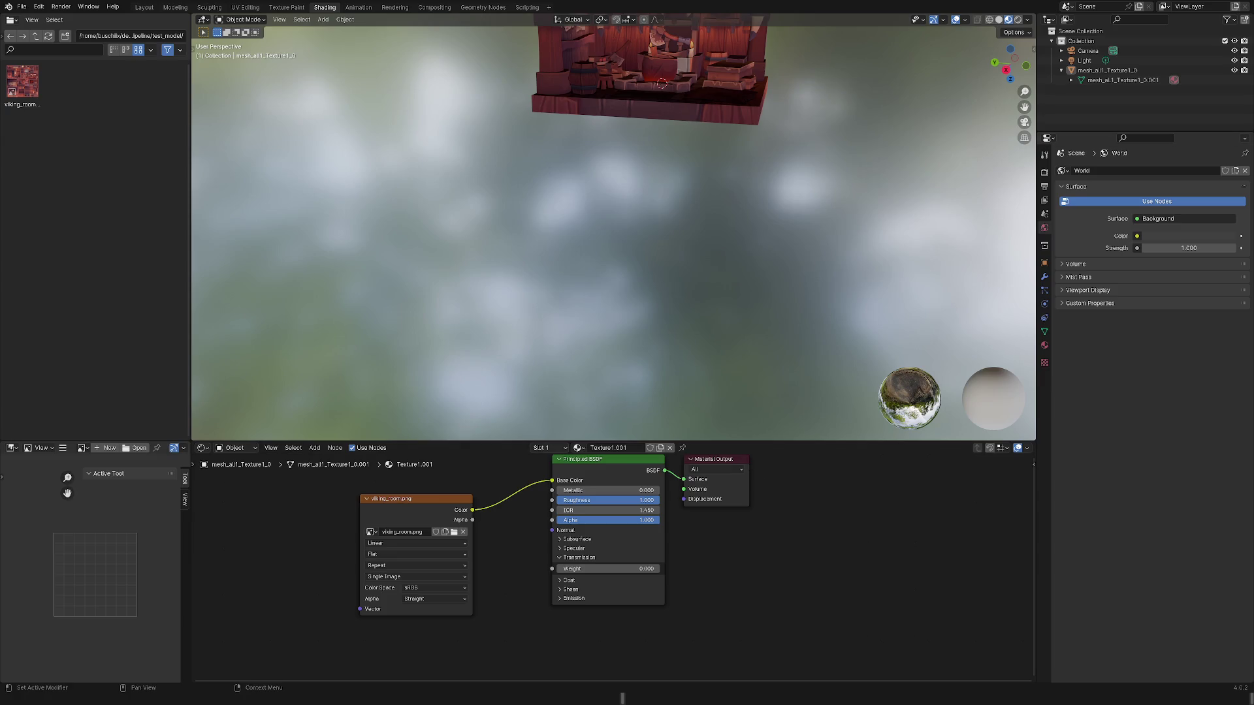
right_click(722, 183)
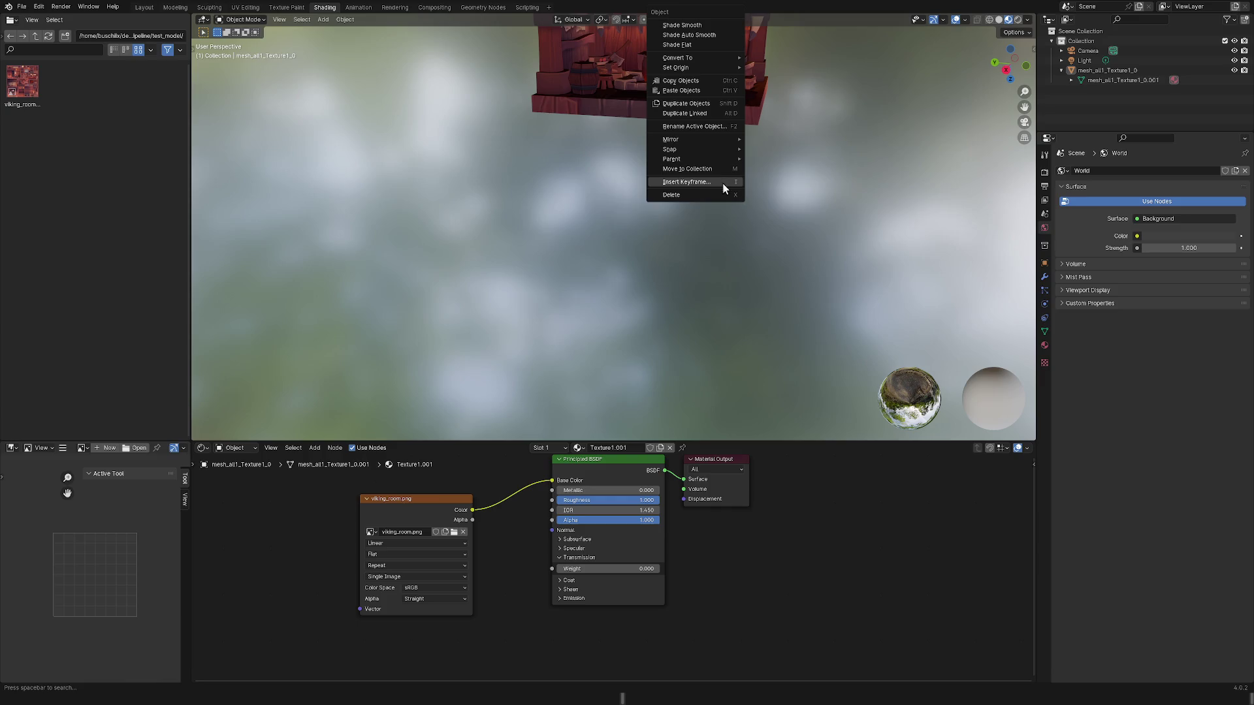
mouse_move(610, 148)
middle_down()
mouse_move(625, 191)
mouse_move(647, 149)
middle_up()
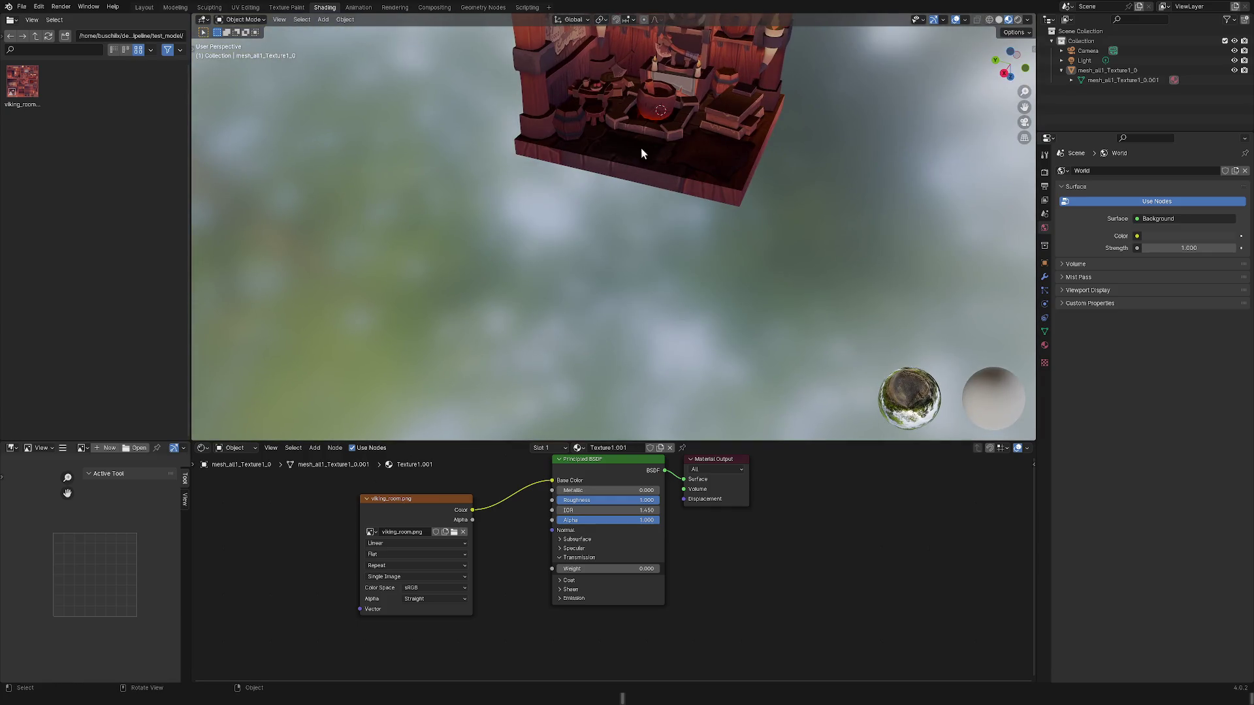
Orbit and pan the 3D view until the textured viking room model is centred.
middle_drag(687, 187, 695, 178)
right_click(694, 178)
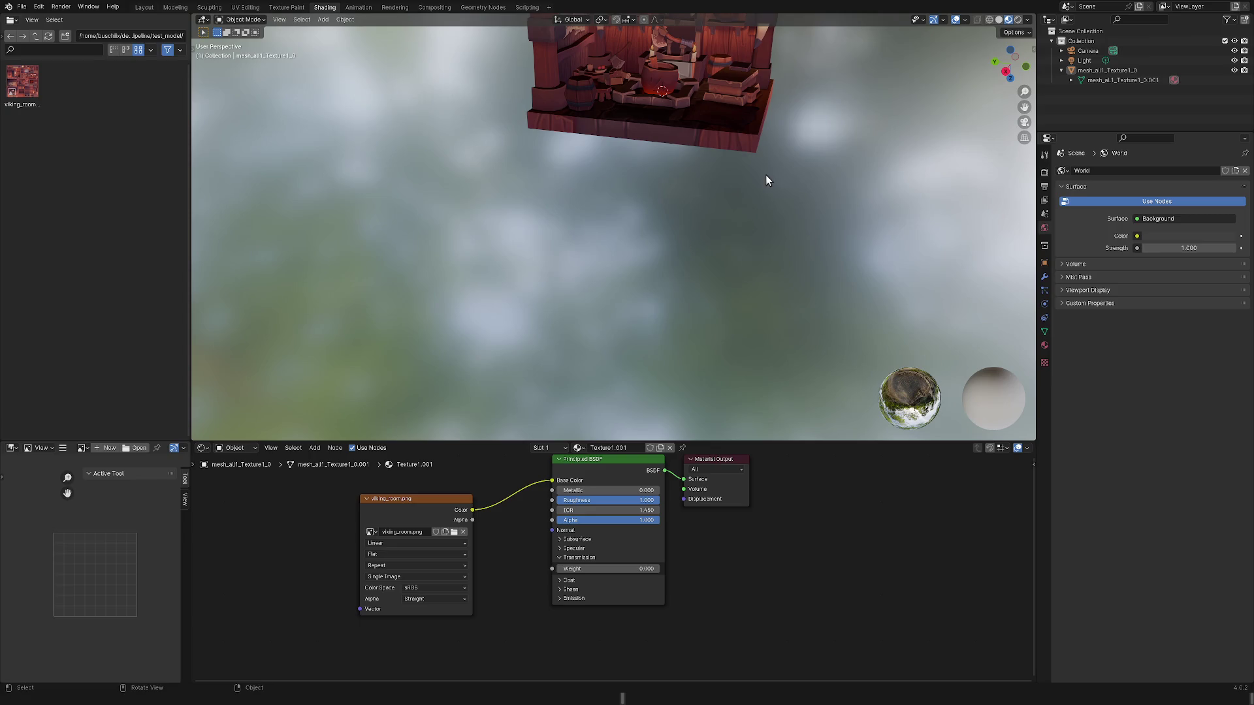
drag(1024, 106, 989, 217)
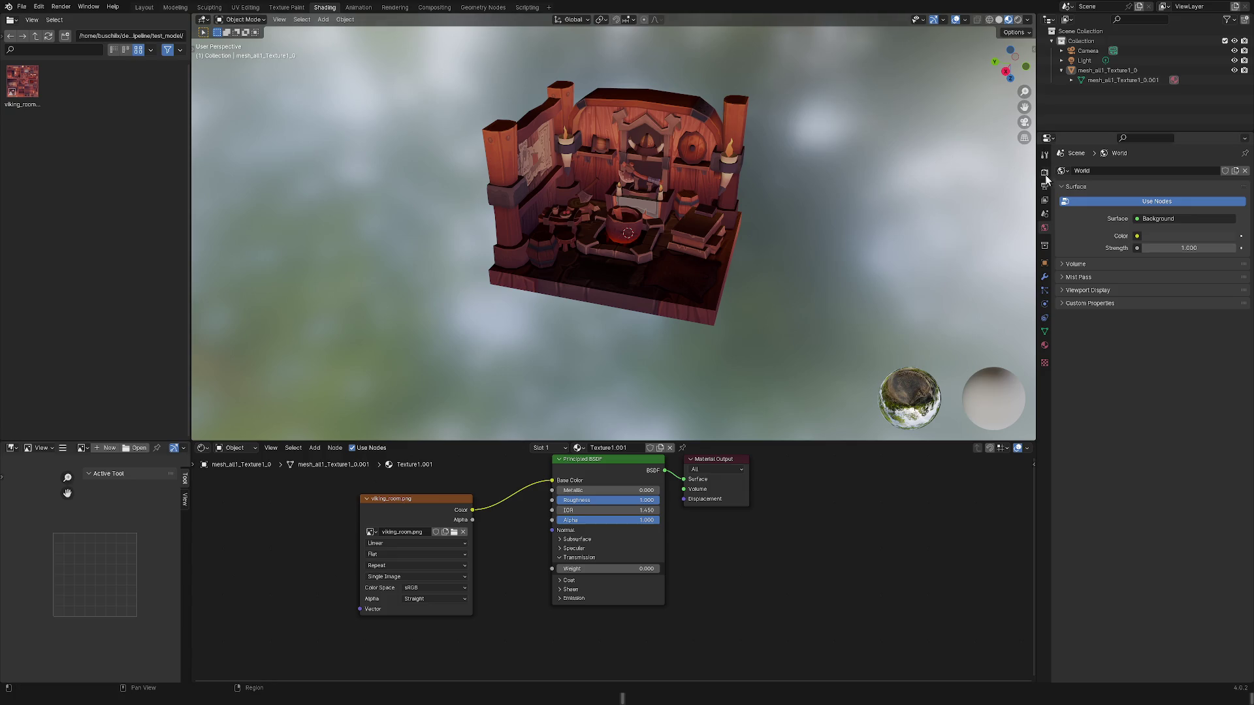
Show the Texture1.001 material properties and browse the File > Export format list.
click(1044, 346)
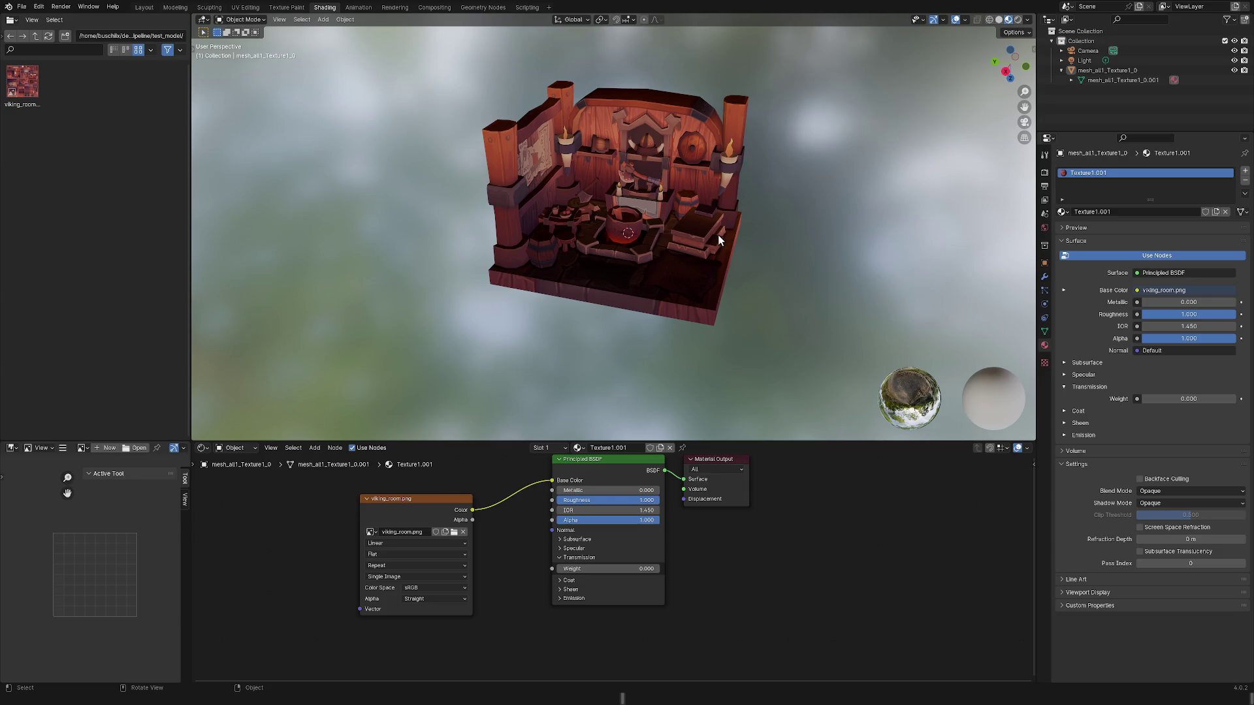
click(24, 9)
mouse_move(84, 155)
click(22, 7)
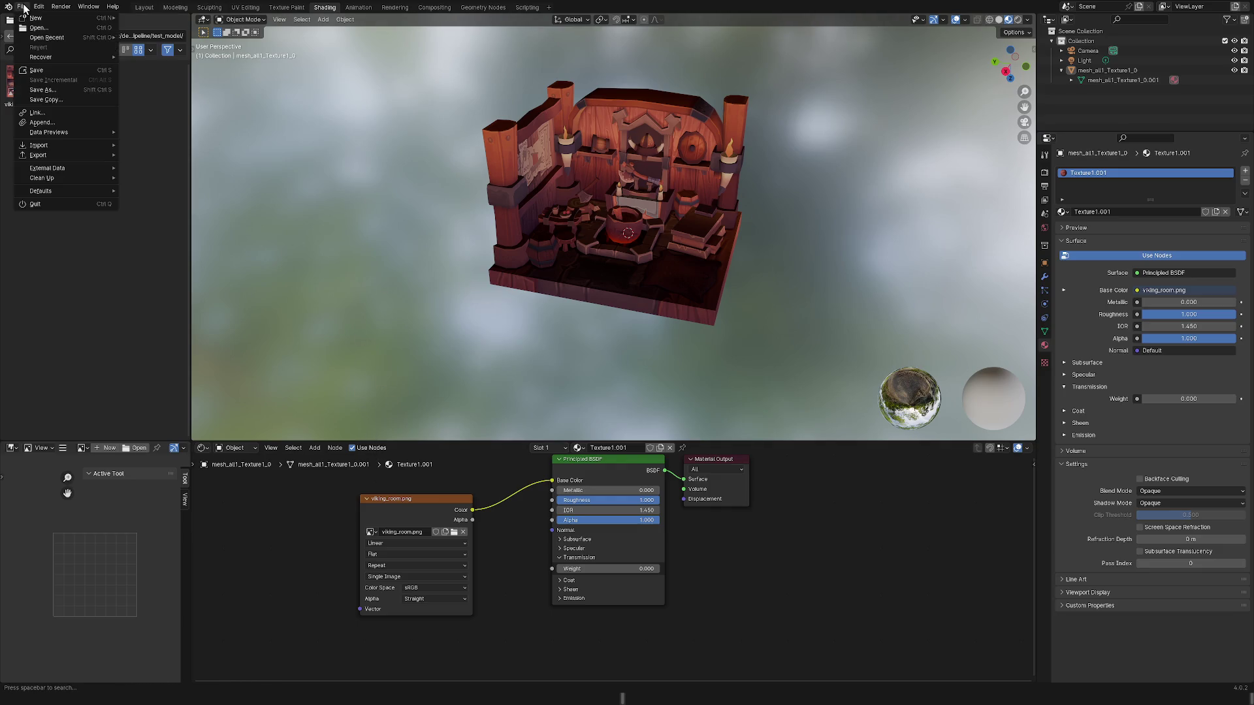
Choose File > Export > glTF 2.0 (.glb/.gltf) to export the scene.
mouse_move(65, 150)
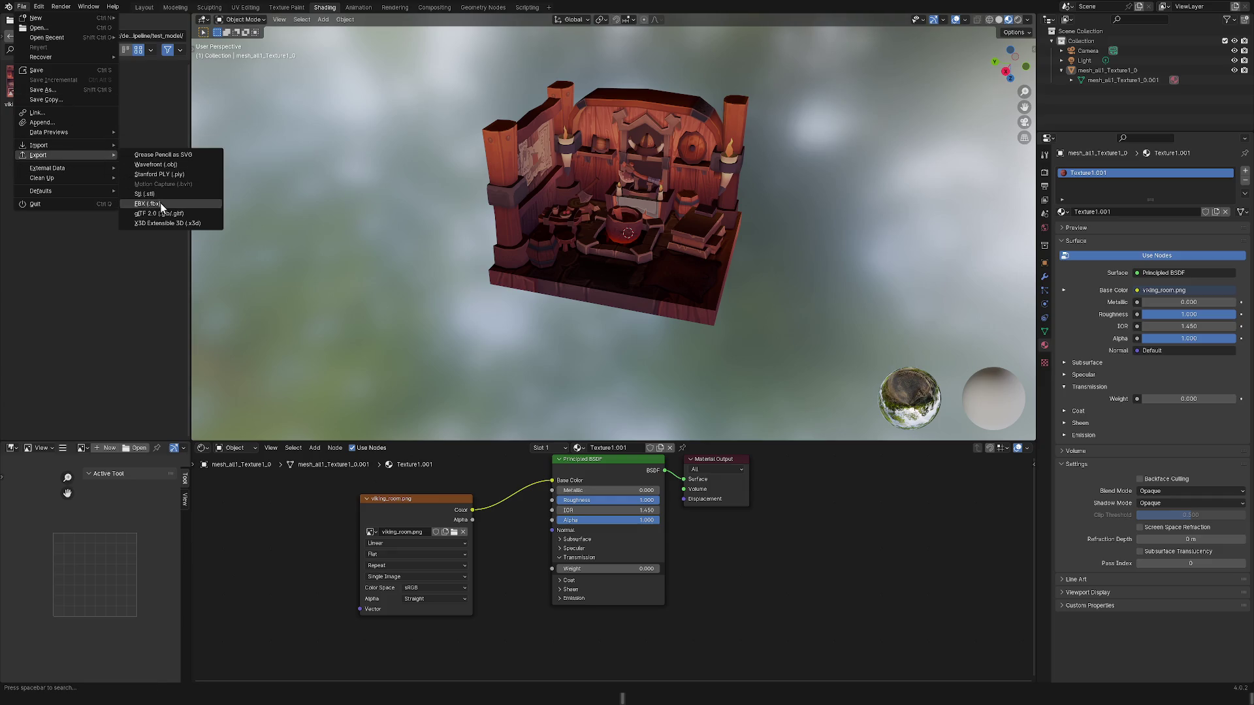
click(167, 221)
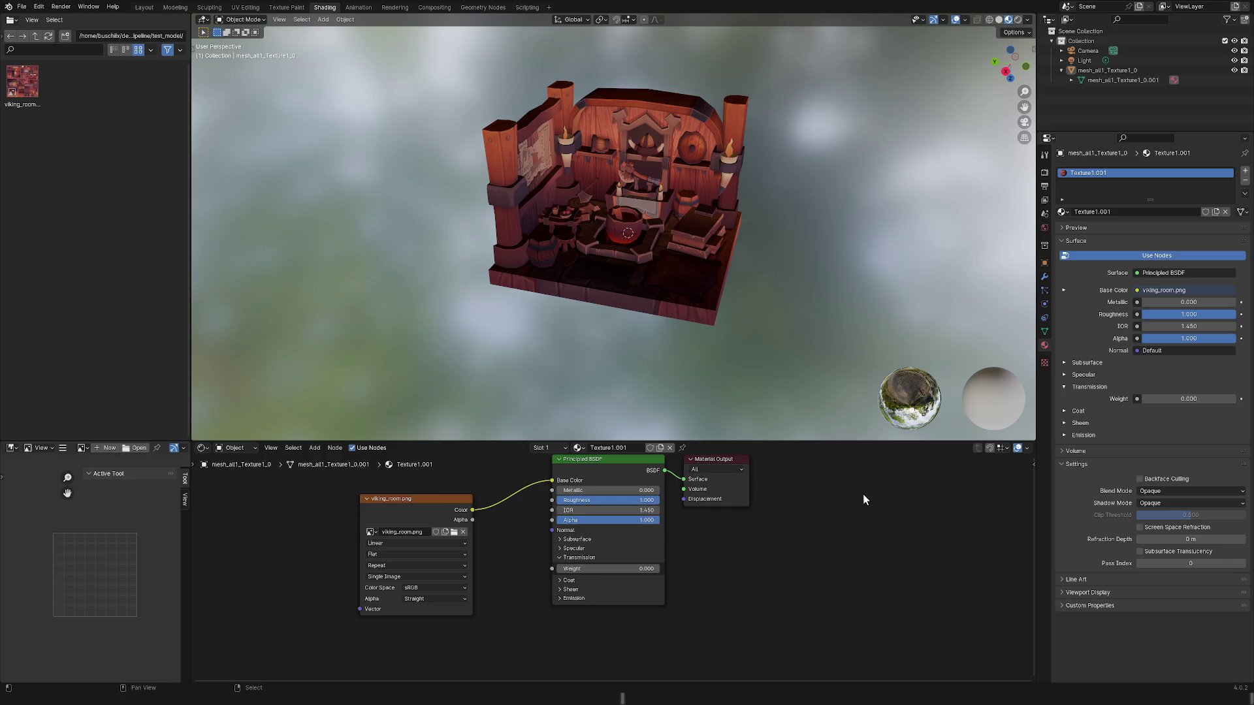
click(710, 464)
click(22, 82)
click(22, 6)
mouse_move(91, 161)
click(145, 8)
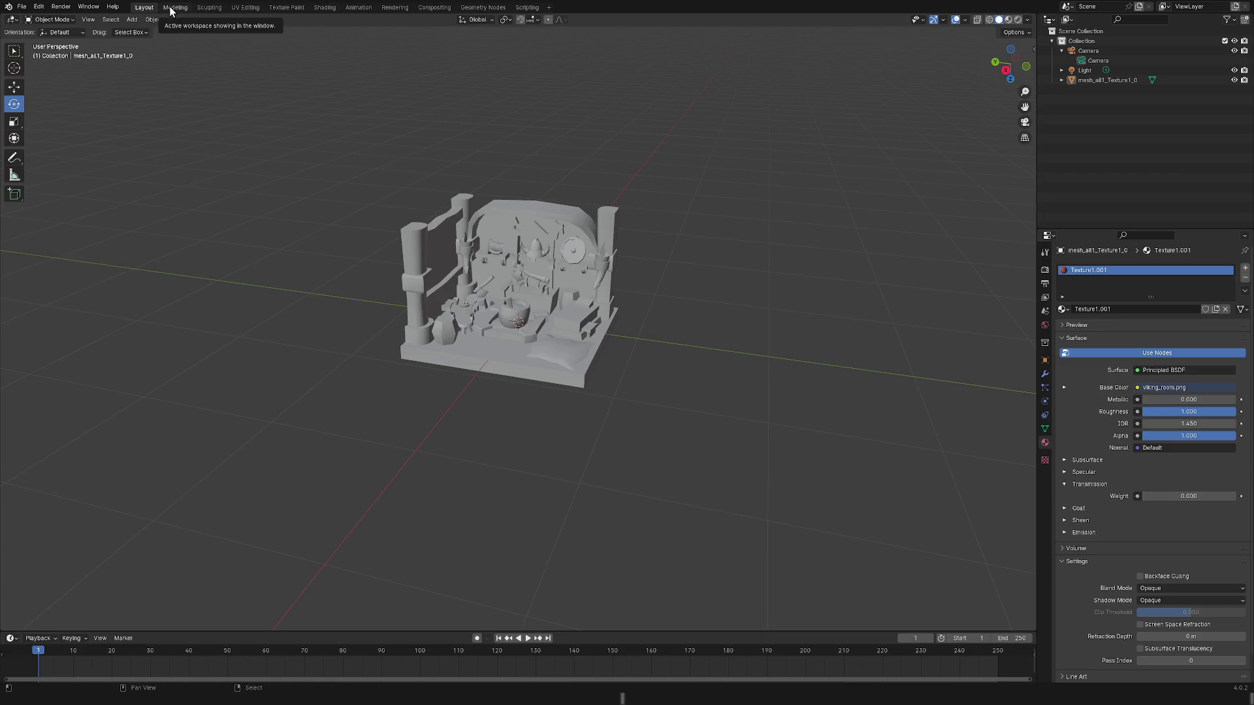
click(173, 7)
click(209, 7)
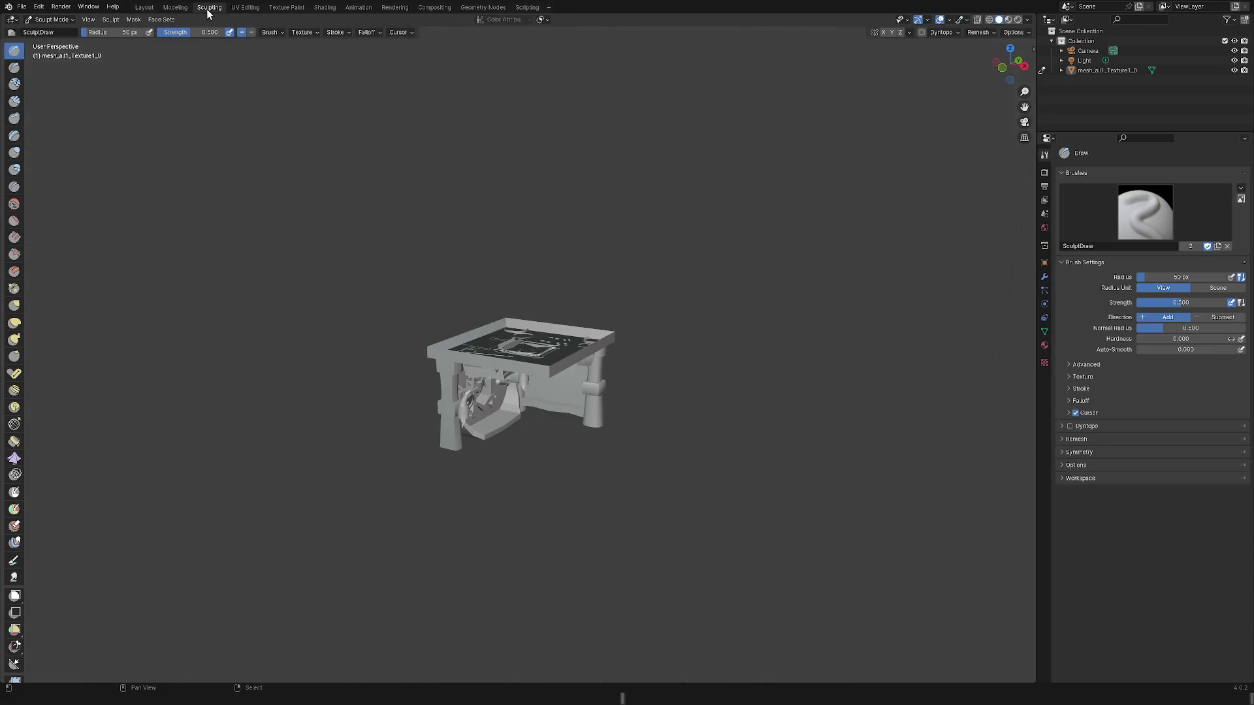
click(245, 8)
click(286, 7)
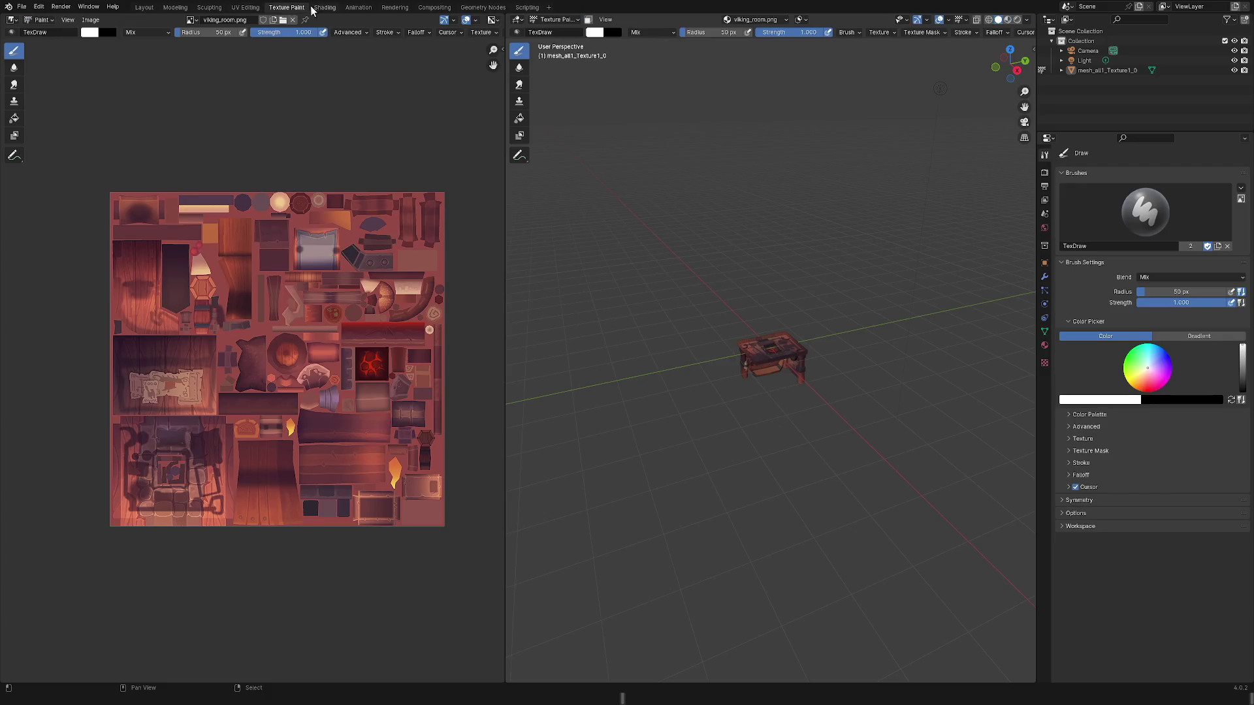
click(321, 8)
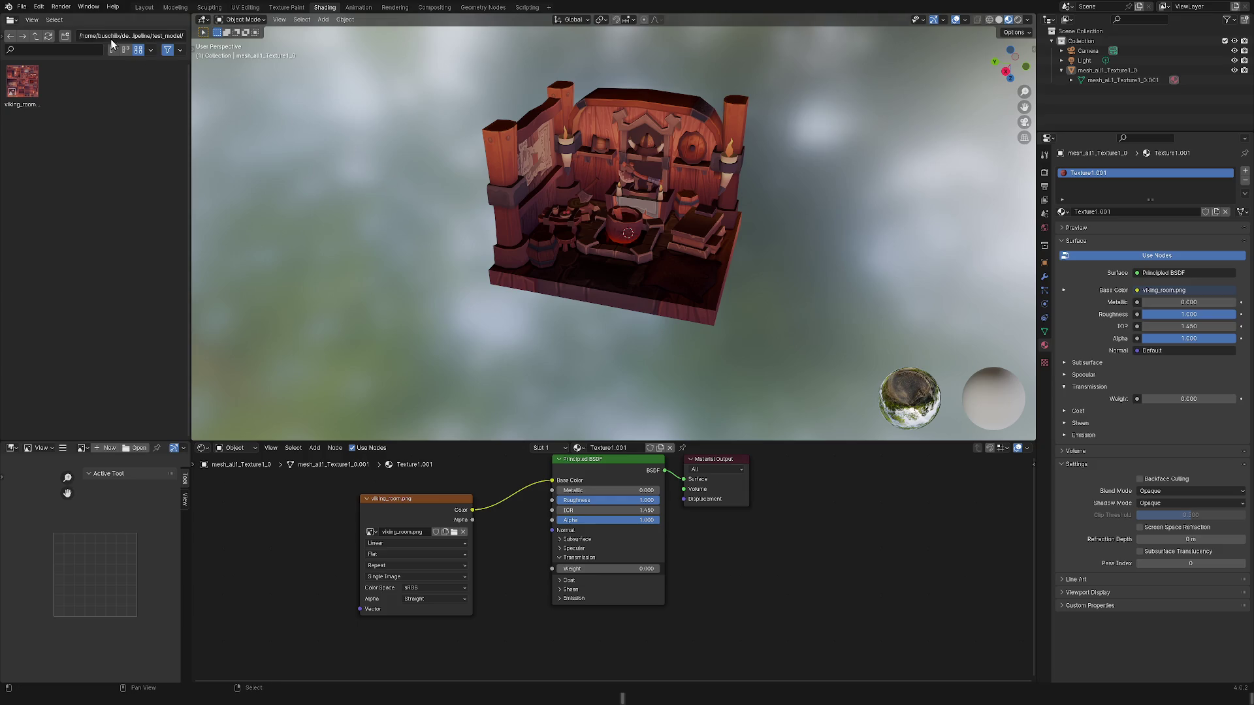
Browse the File menu's new-file options.
click(22, 6)
mouse_move(32, 13)
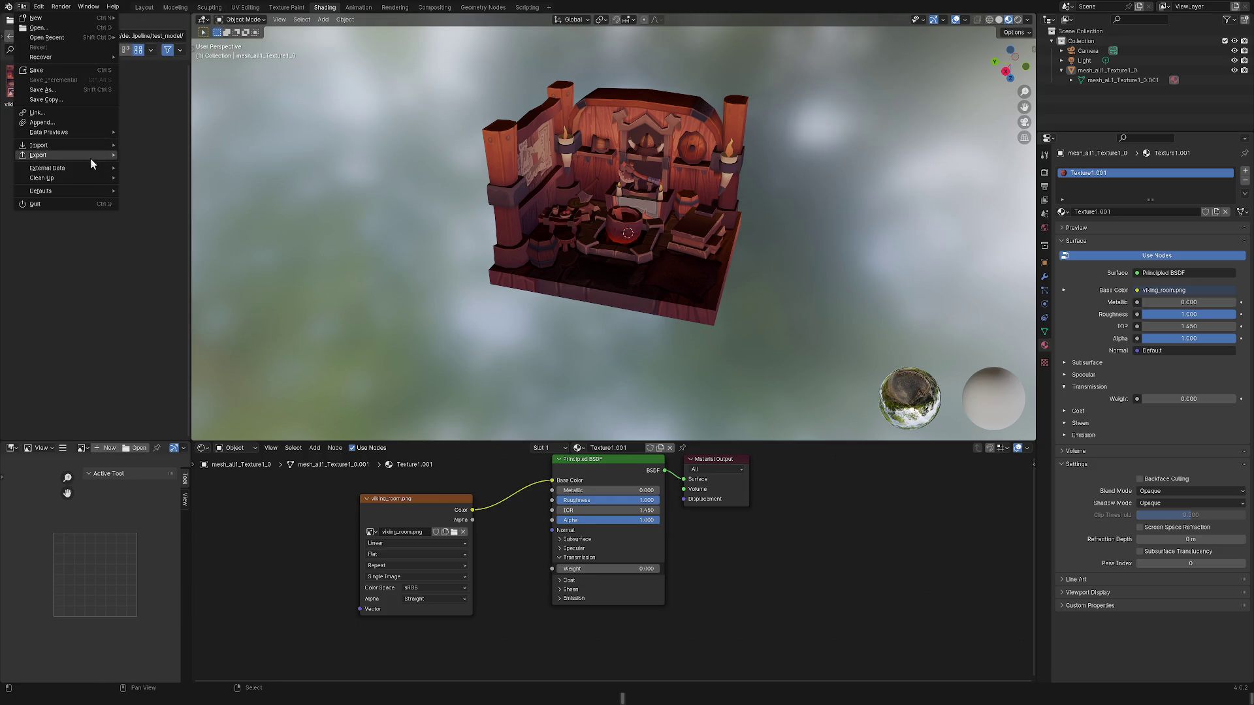
mouse_move(100, 158)
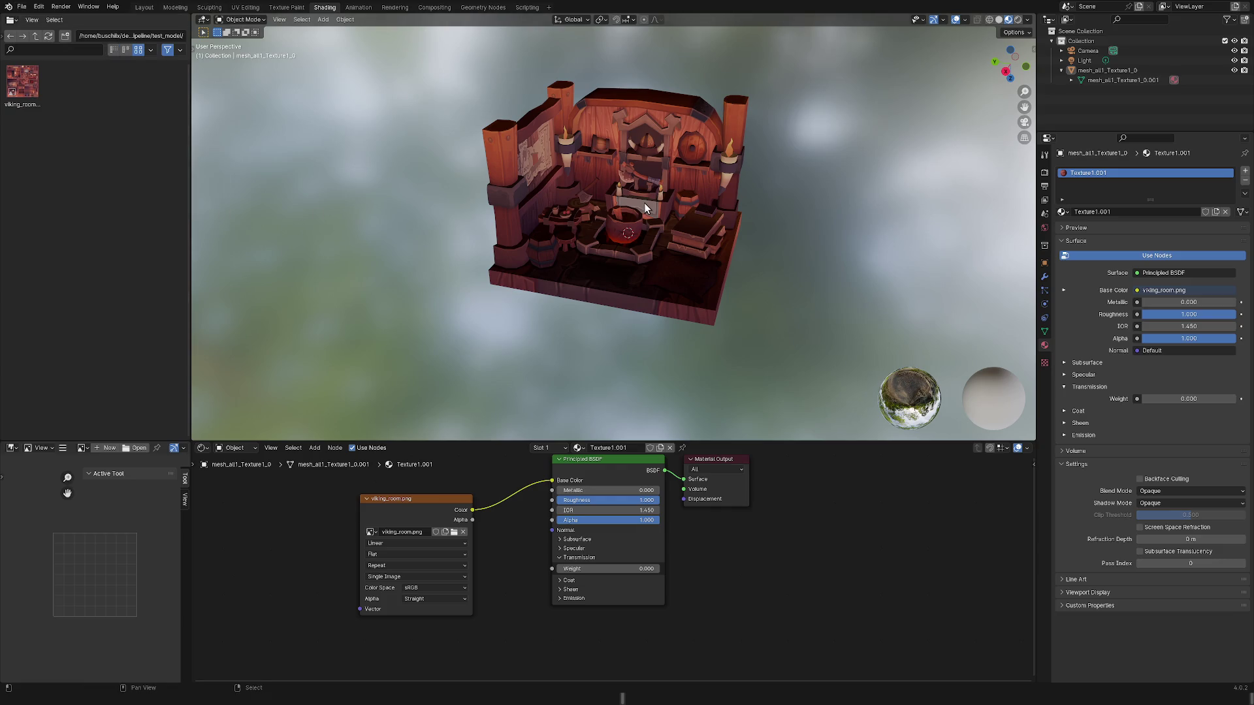
In the Outliner, expand the viking room mesh, check the Light, then reselect the mesh.
click(1084, 71)
click(1072, 80)
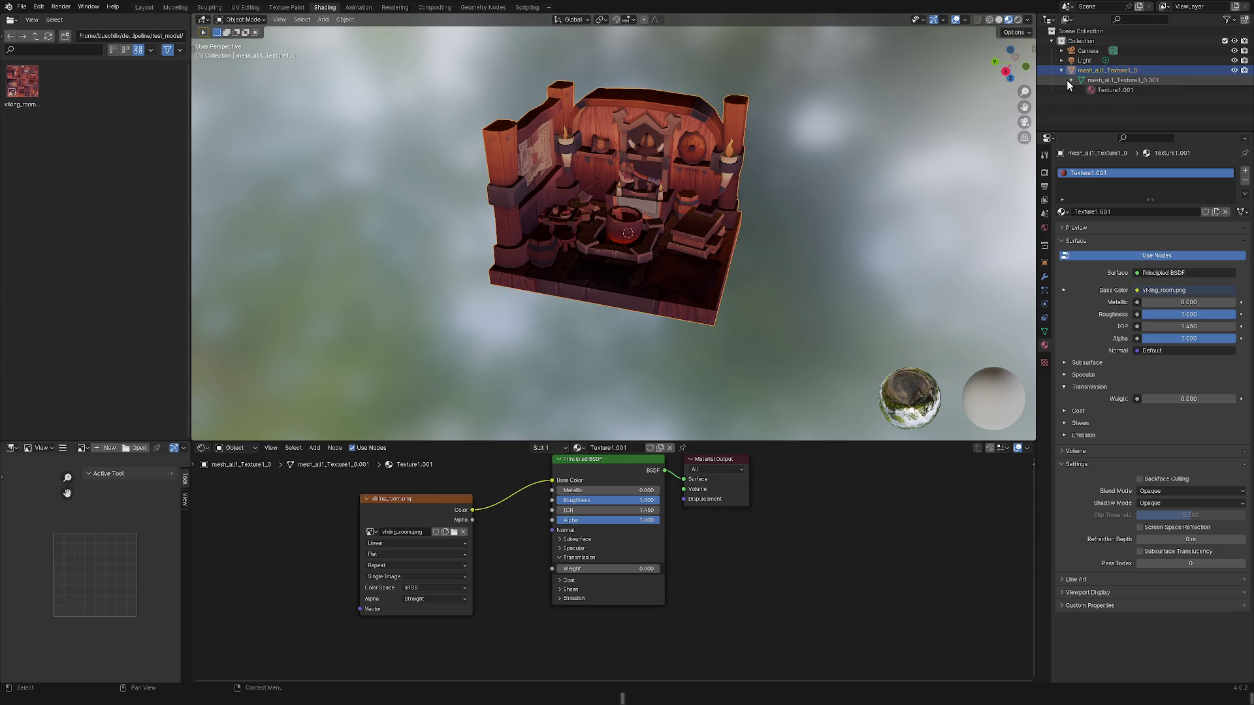
right_click(1110, 71)
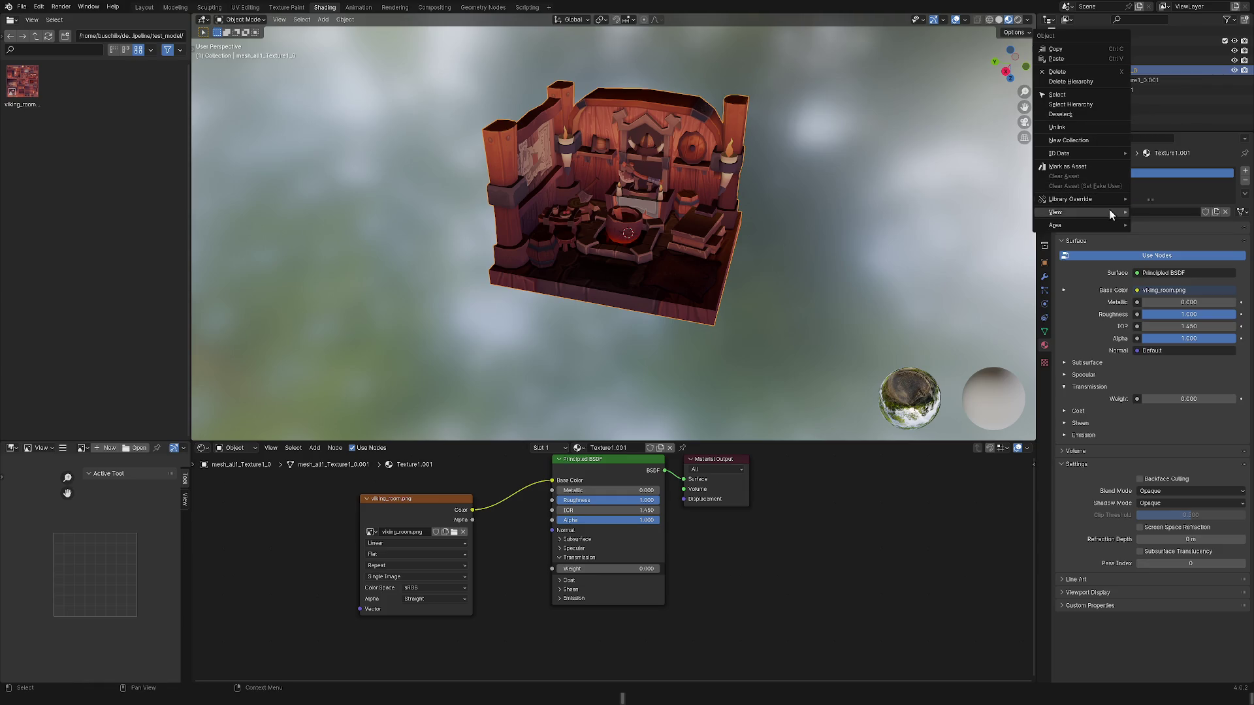
mouse_move(1113, 212)
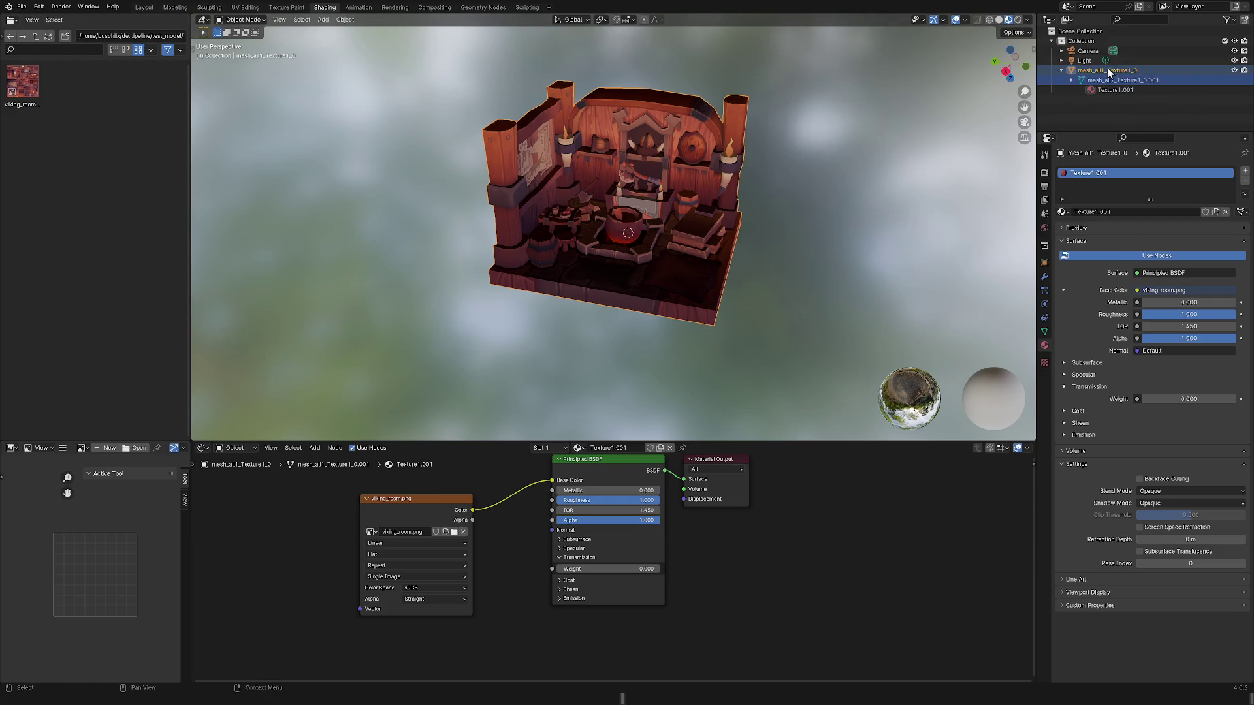
click(1081, 60)
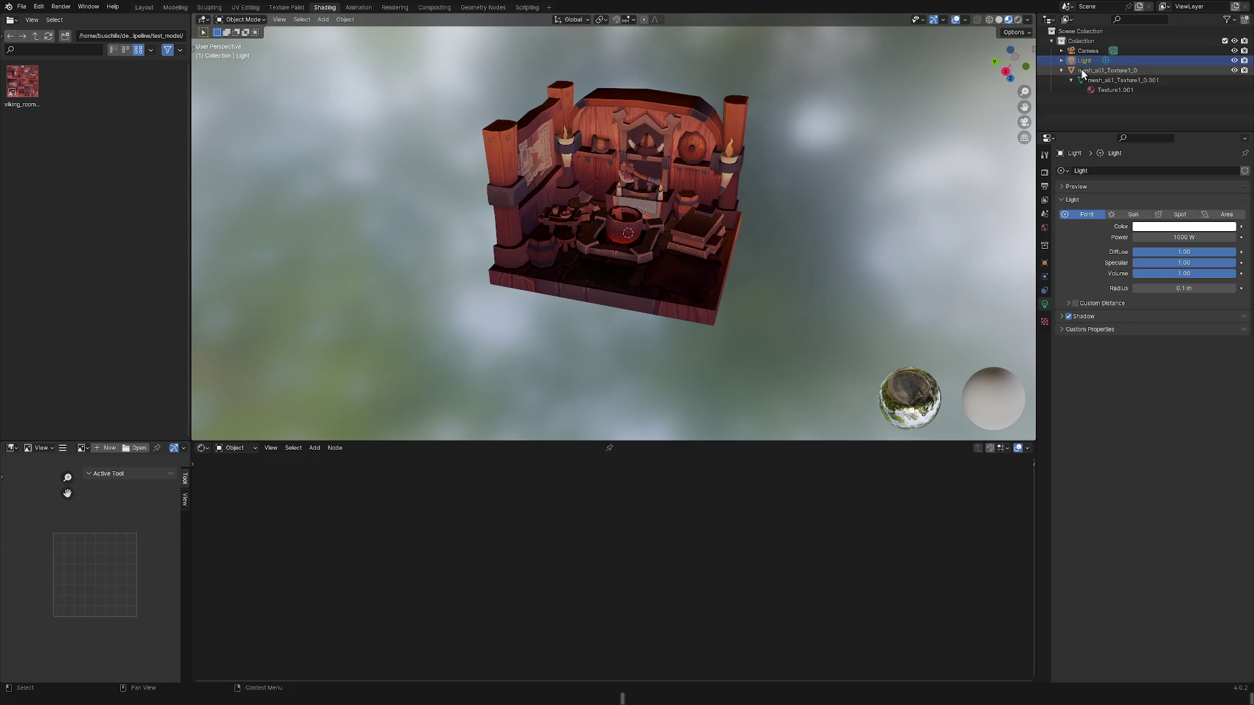
click(1086, 70)
Run the glTF 2.0 export, which reports a Python traceback, and select the Texture1.001 material.
click(31, 19)
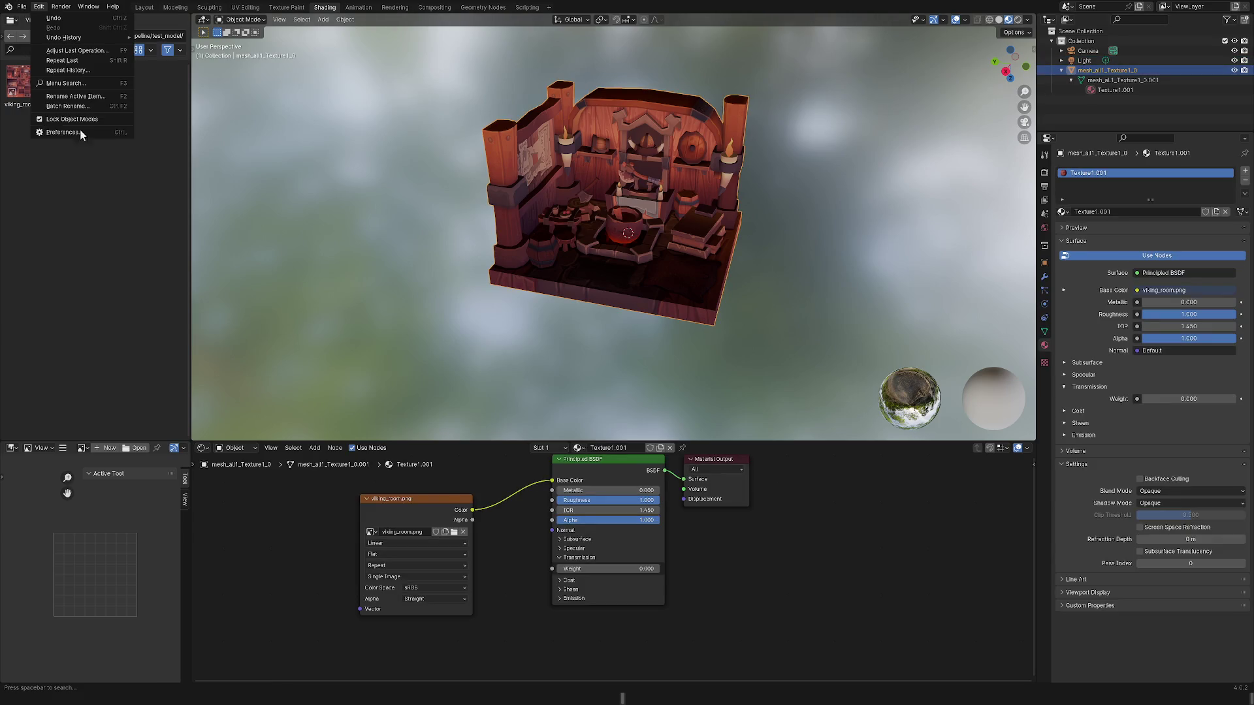
click(52, 119)
click(22, 6)
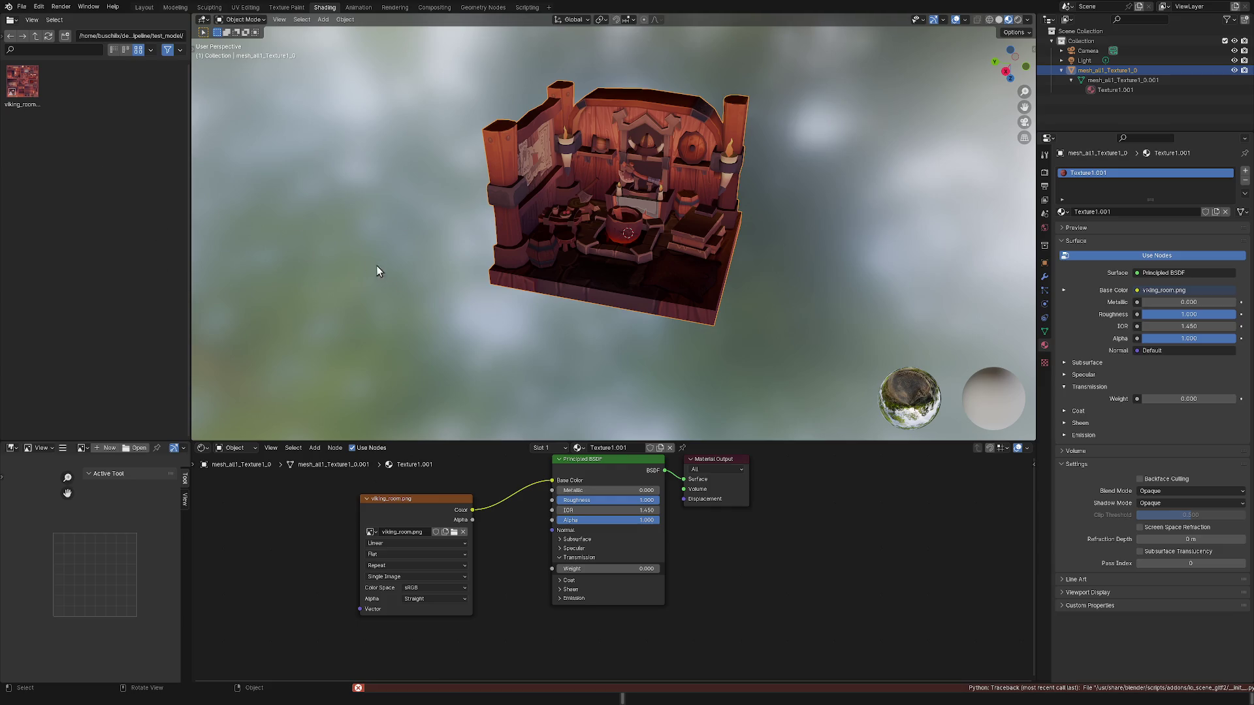
click(1100, 87)
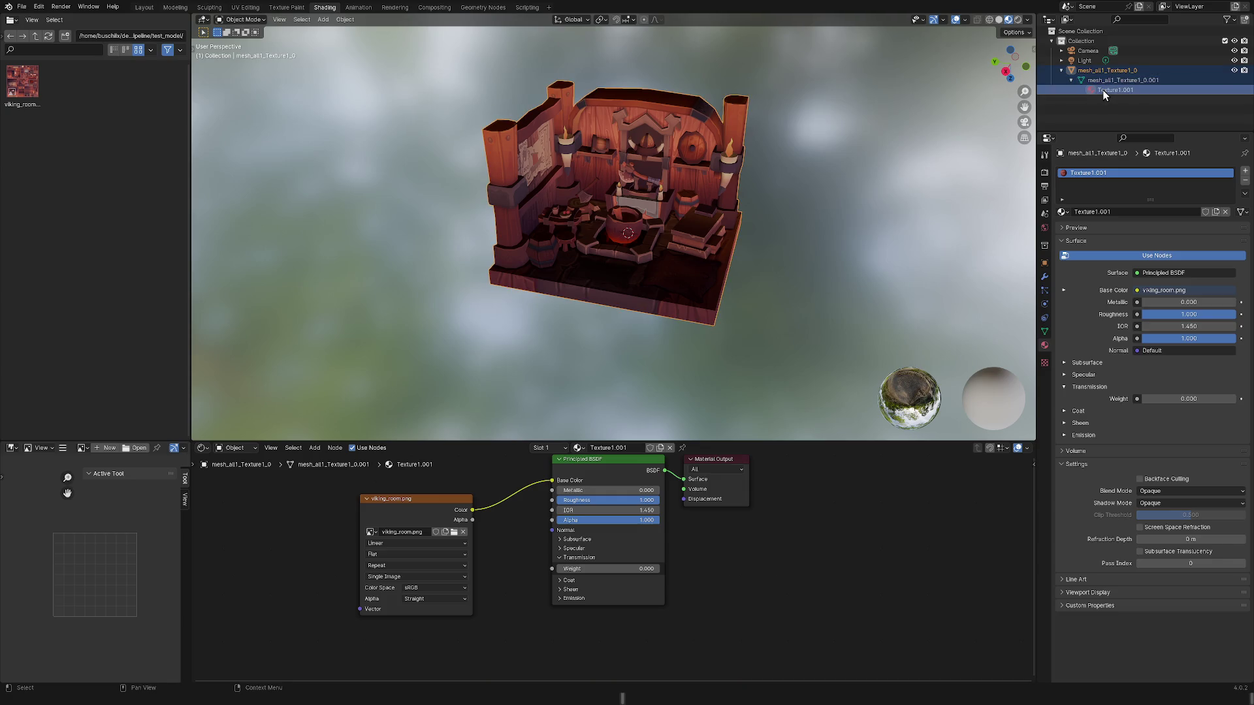
click(1109, 69)
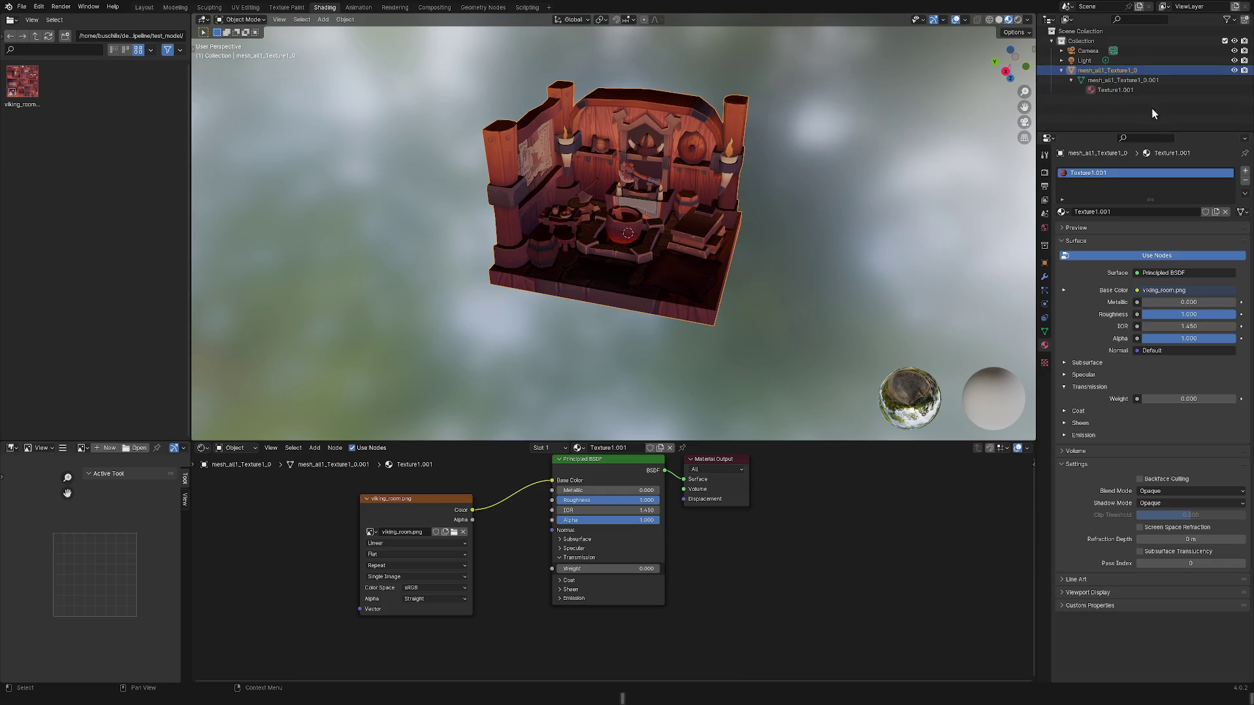
double_click(1108, 69)
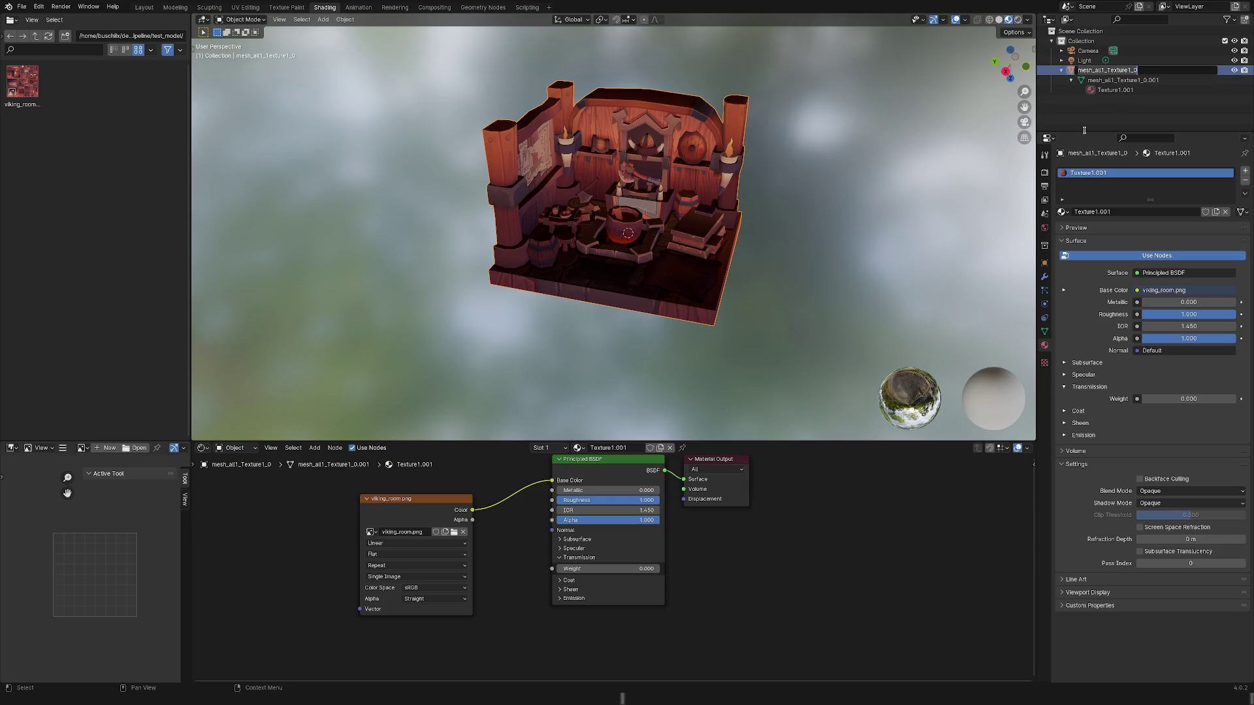
key(Escape)
right_click(1107, 69)
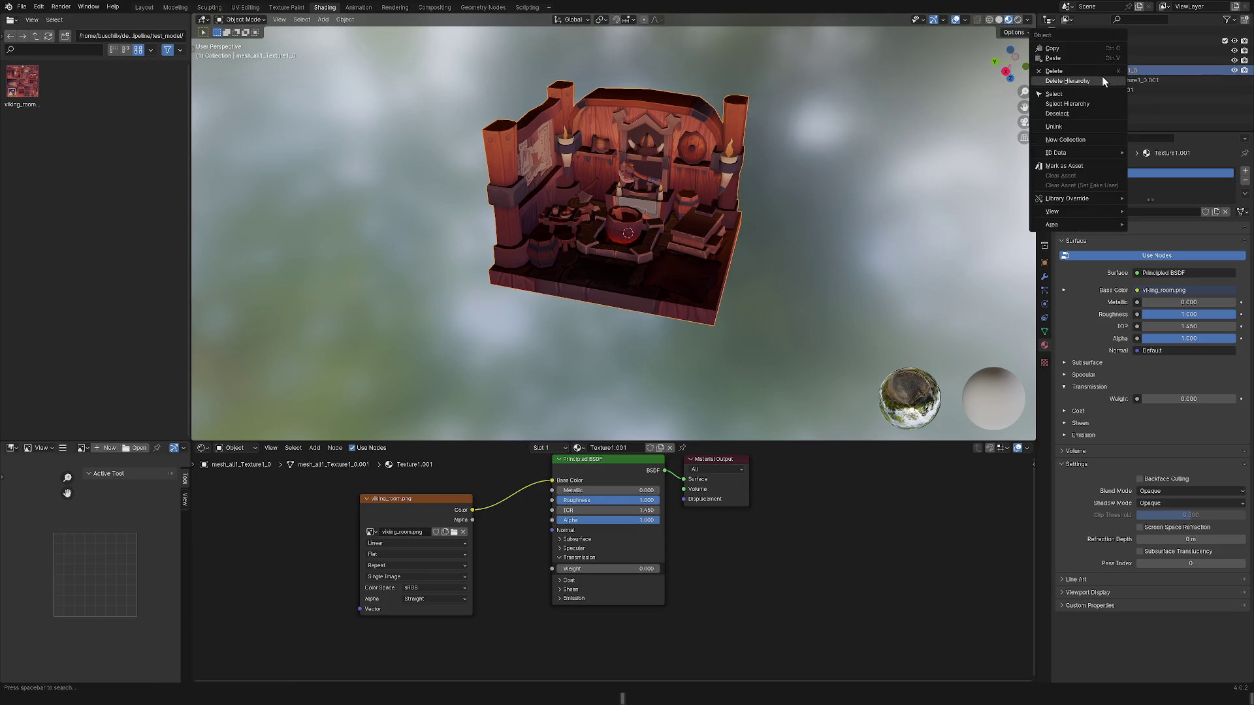
right_click(1111, 74)
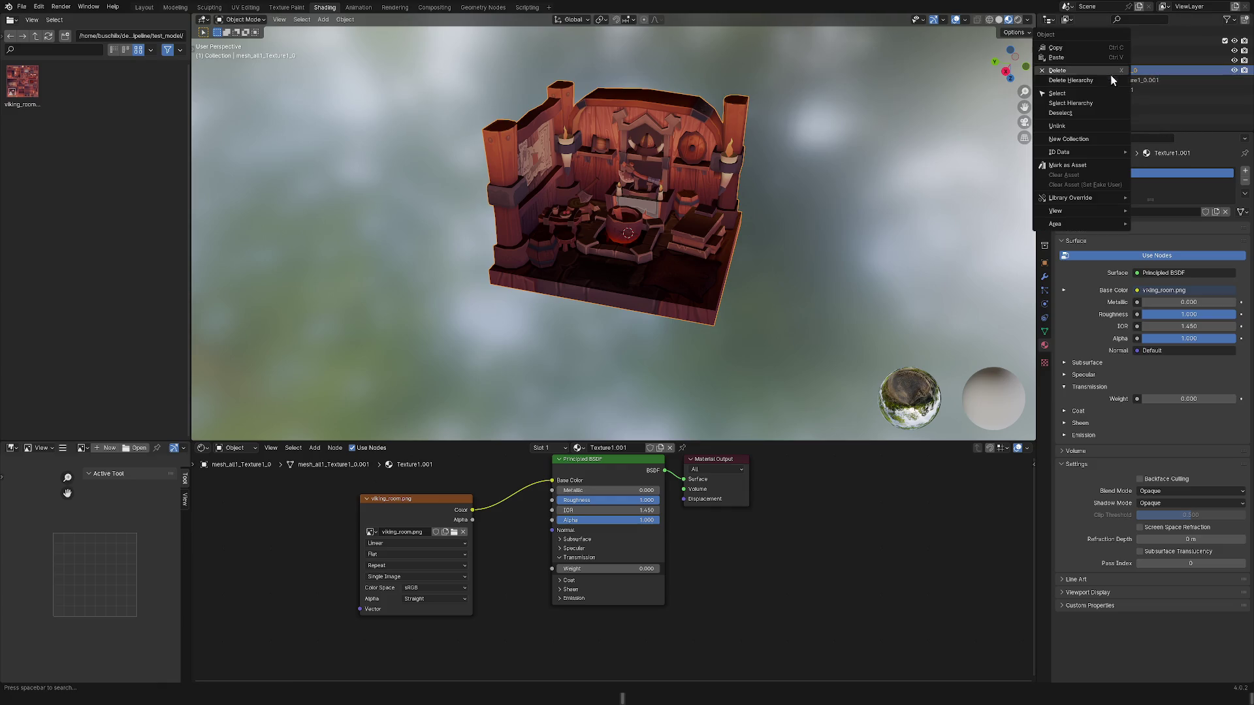
right_click(1109, 69)
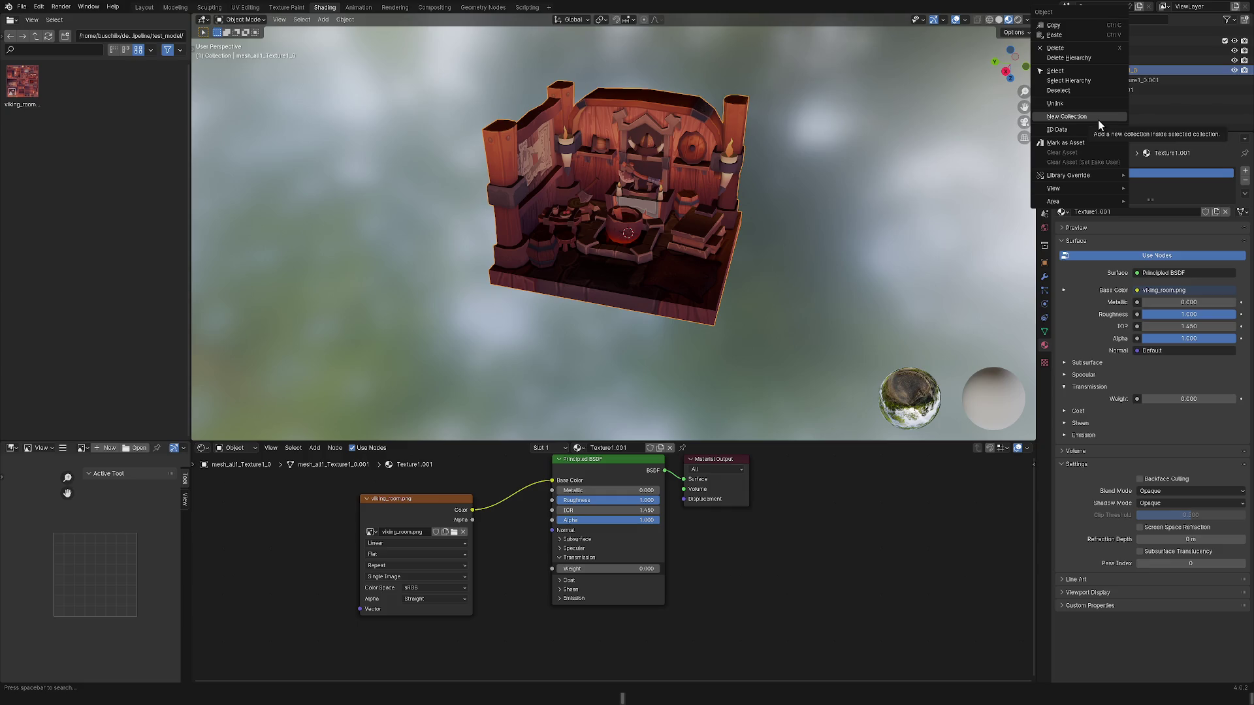
click(1099, 119)
right_click(1099, 100)
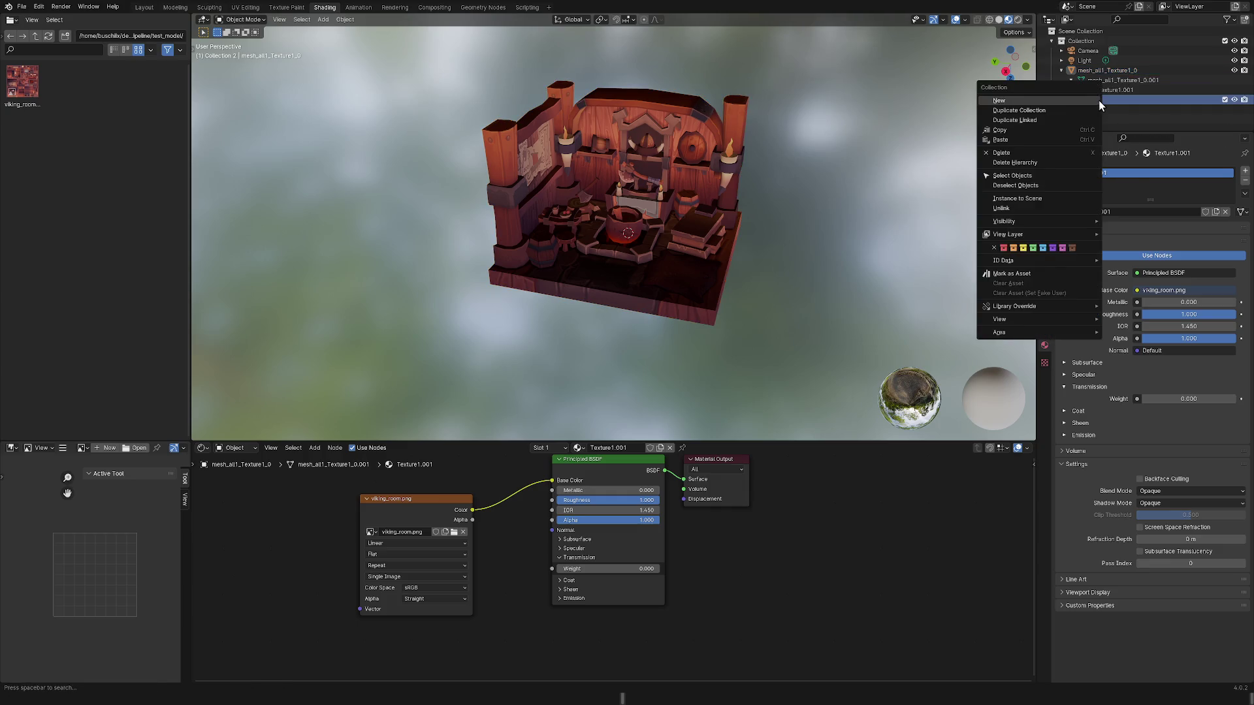
click(1048, 152)
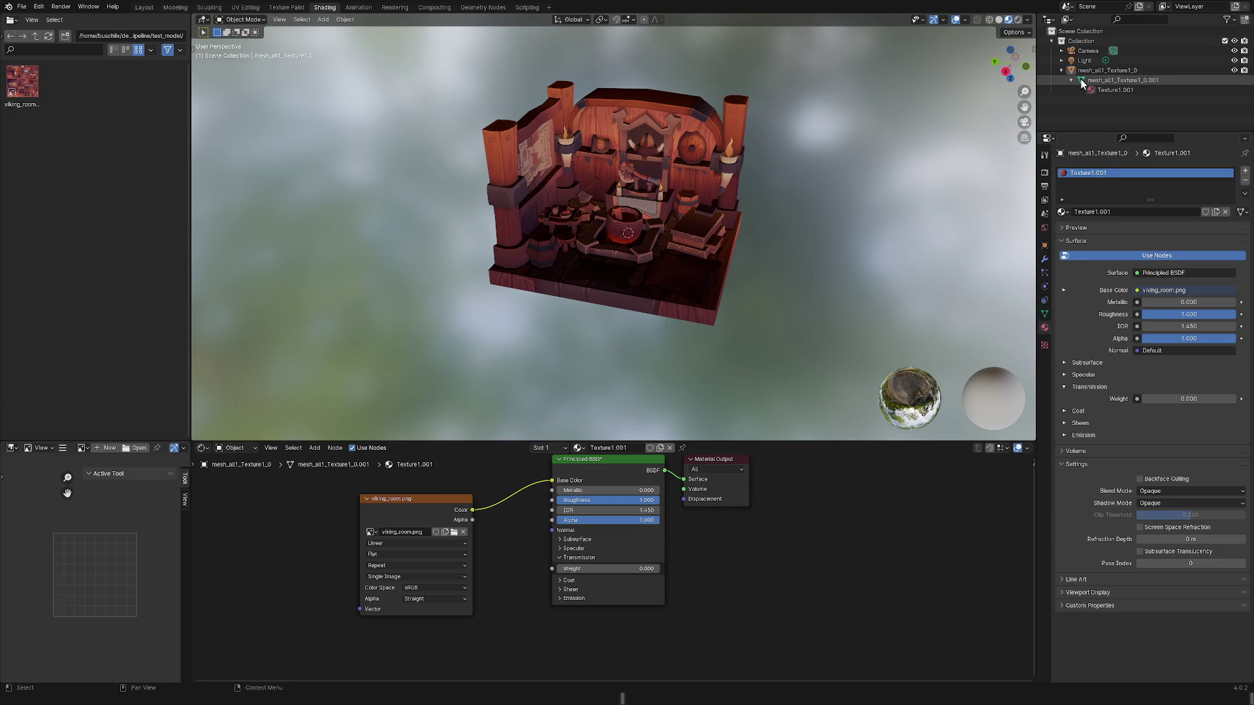
click(1094, 70)
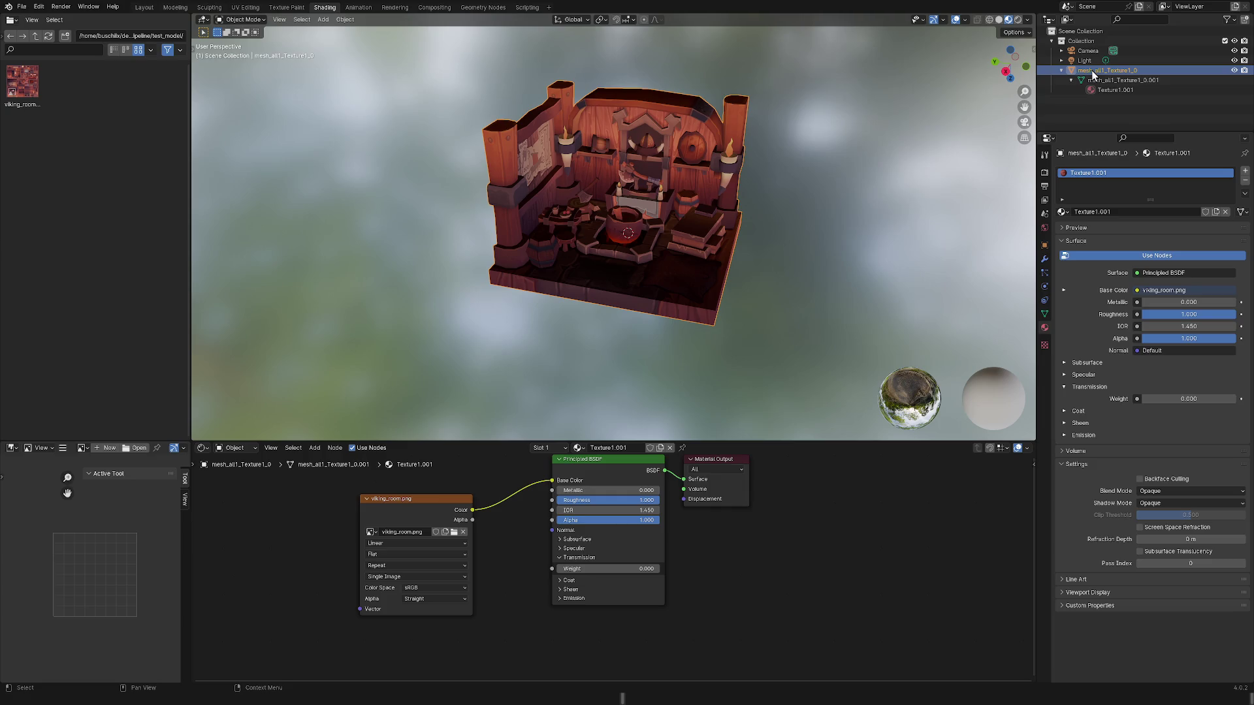
Cycle through Layout, Animation, Compositing and Geometry Nodes workspaces, ending on Shading.
click(144, 9)
click(360, 9)
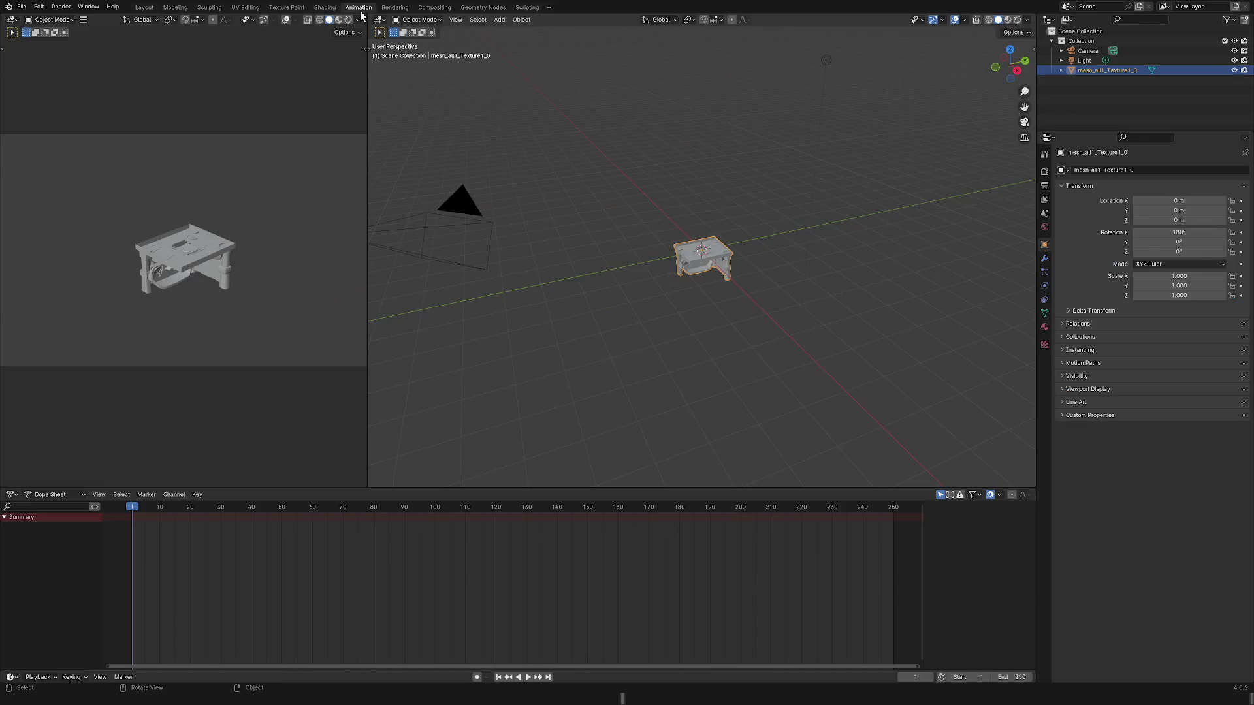
click(394, 8)
click(434, 7)
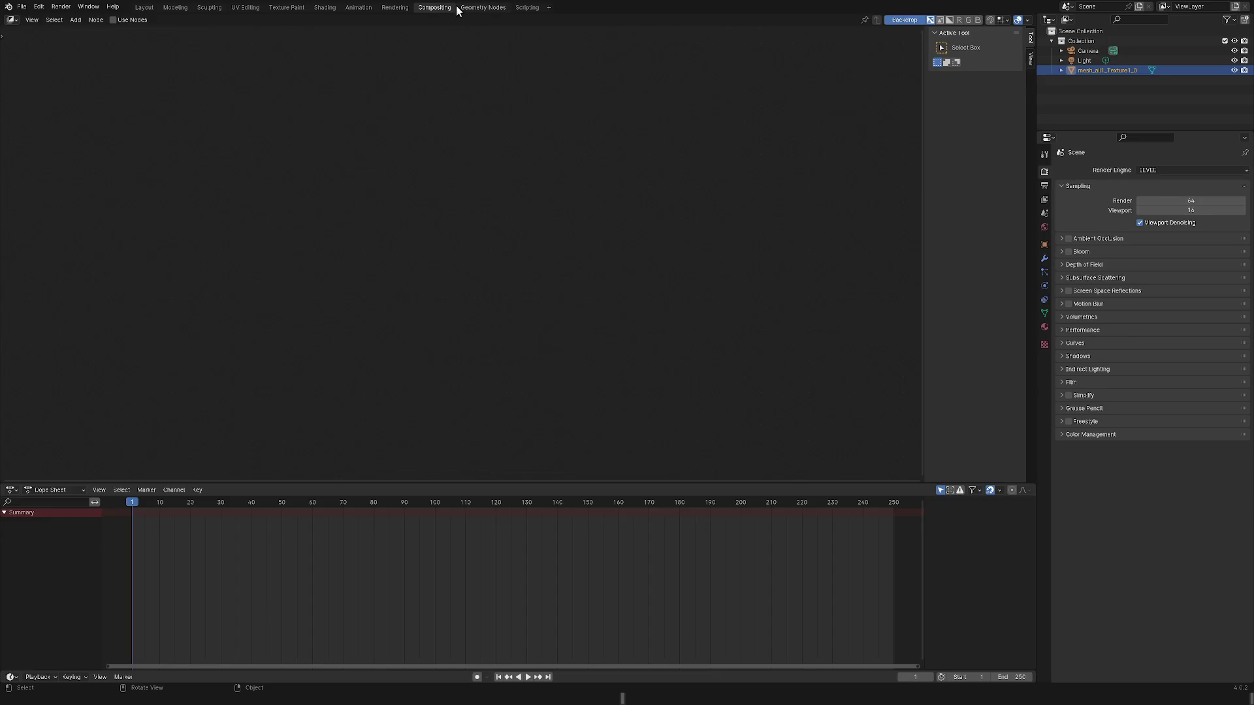
click(471, 8)
click(358, 8)
click(325, 7)
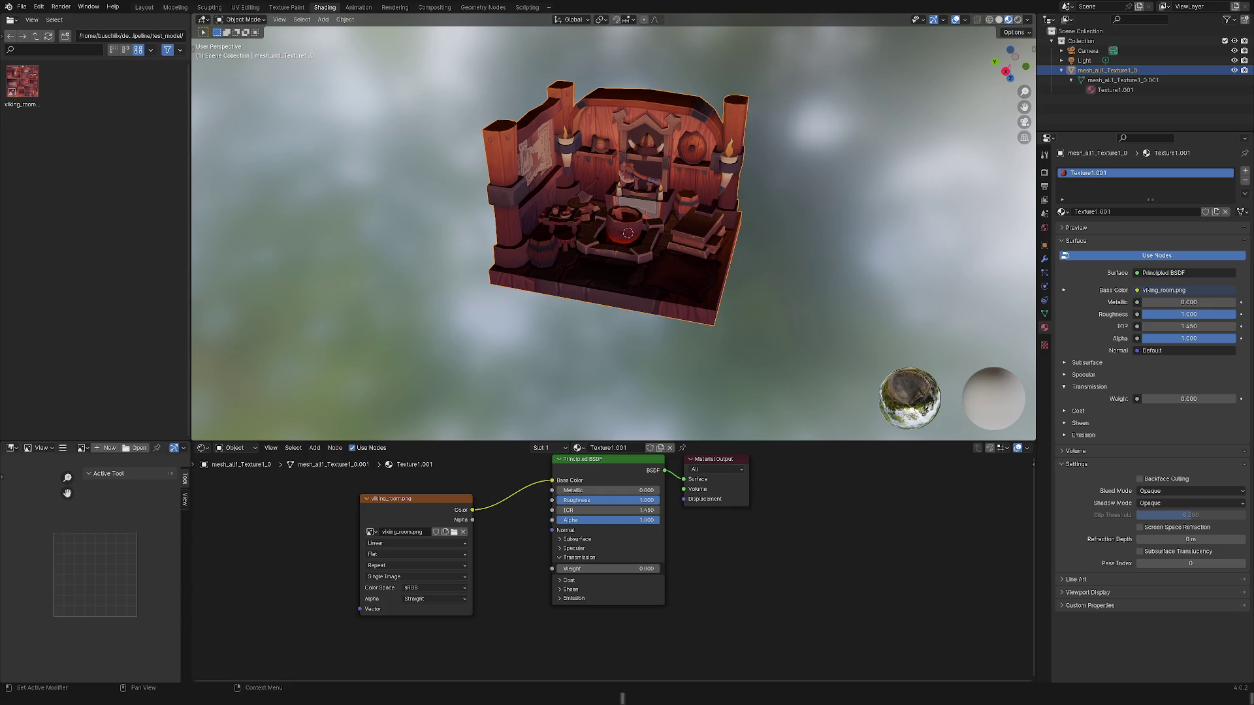
Deselect the room model, then select all objects in the scene with A.
click(748, 341)
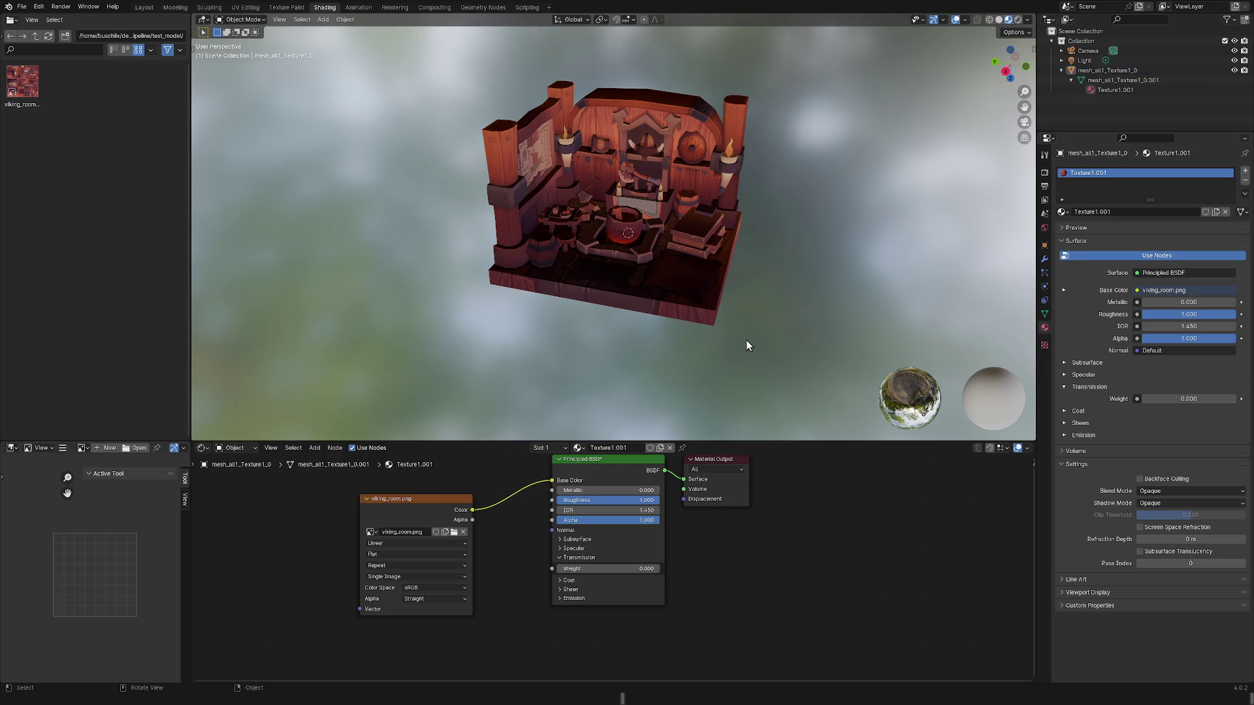
key(shift+a)
key(a)
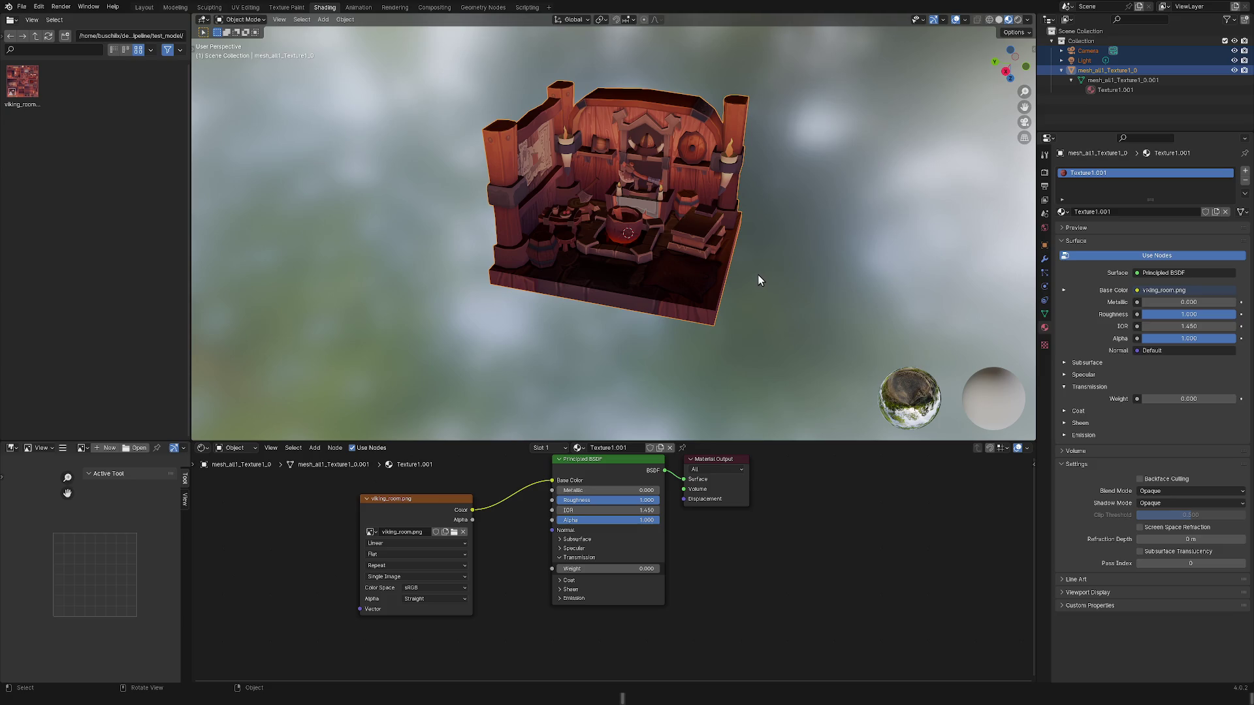
click(21, 7)
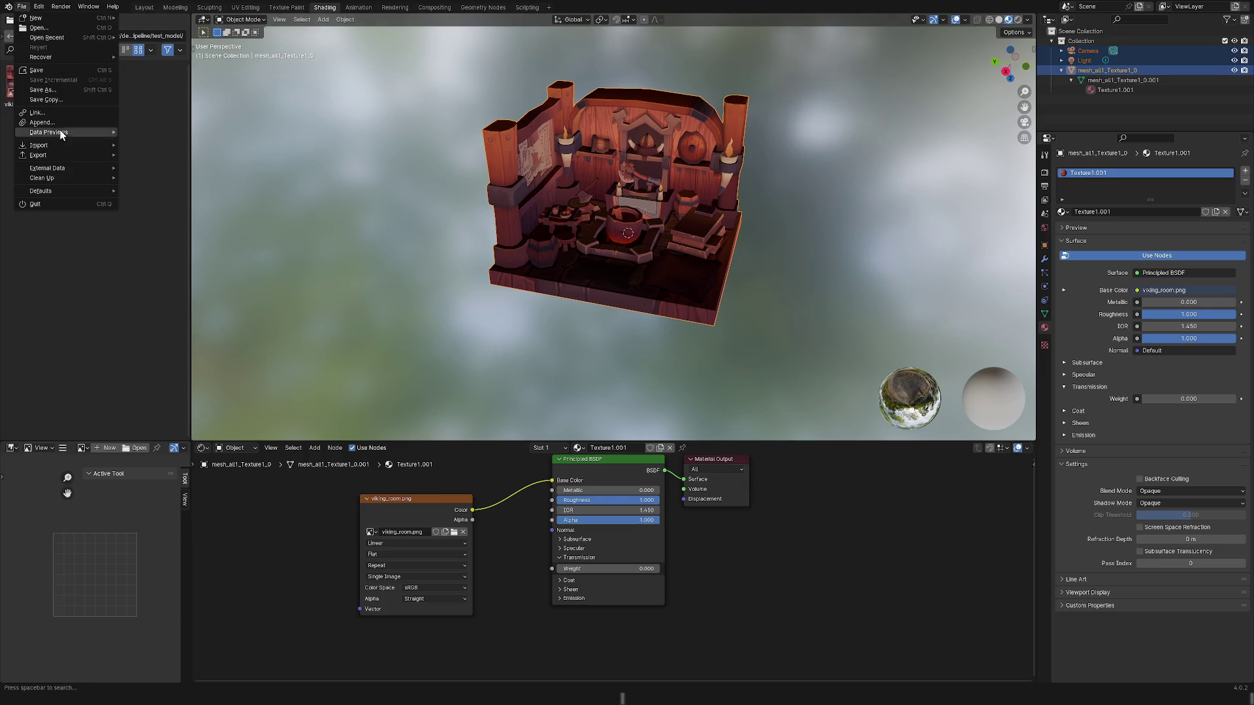
Hide the camera and light, then select the room mesh mesh_all1_Texture1_0.
mouse_move(73, 155)
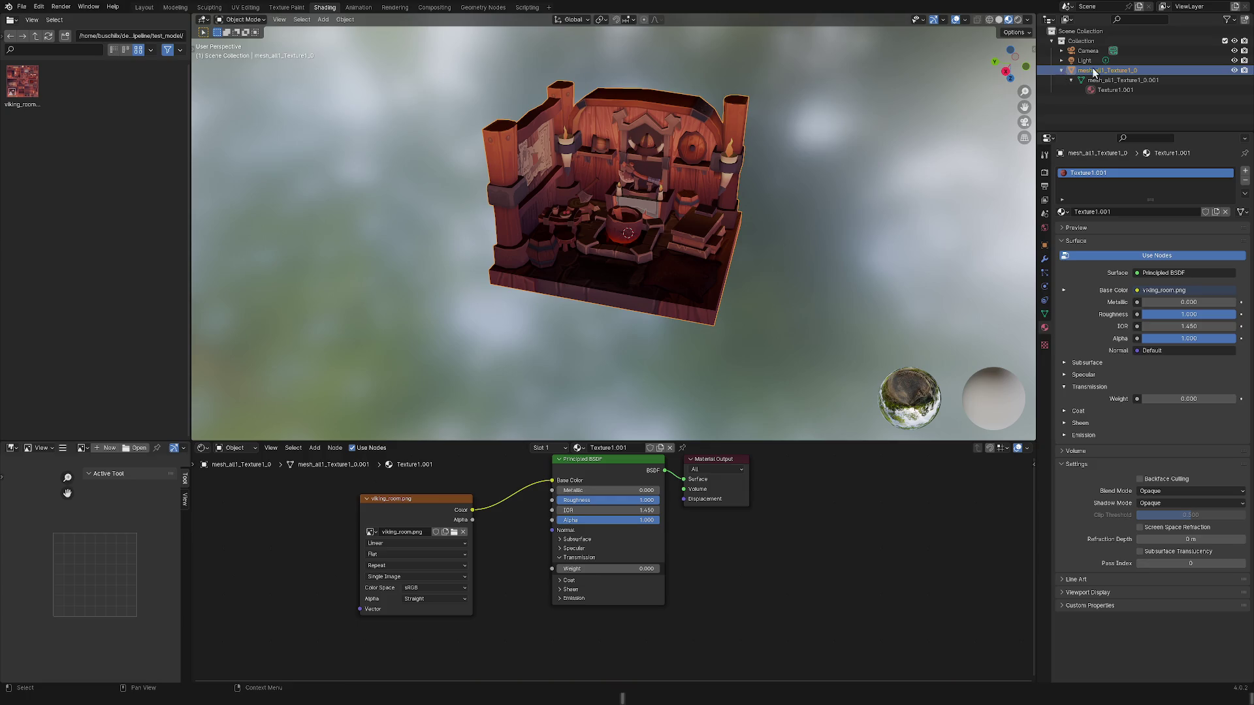
ctrl+click(1234, 70)
click(1087, 41)
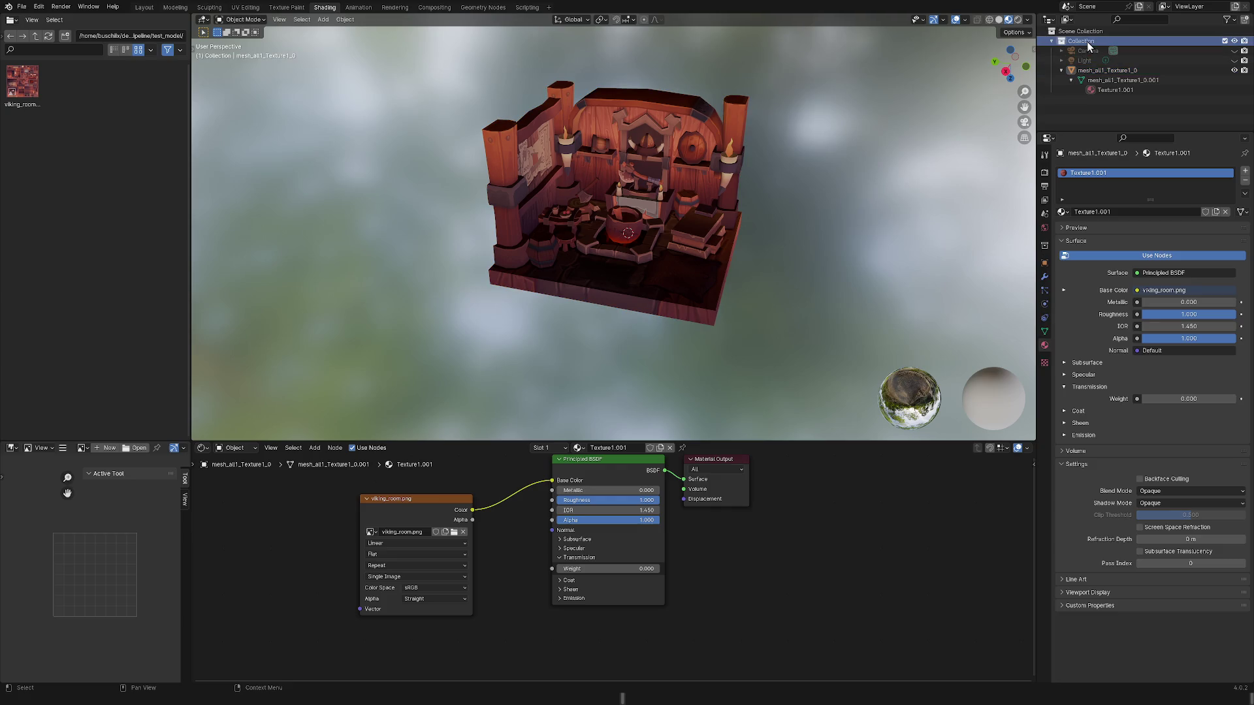
click(1099, 71)
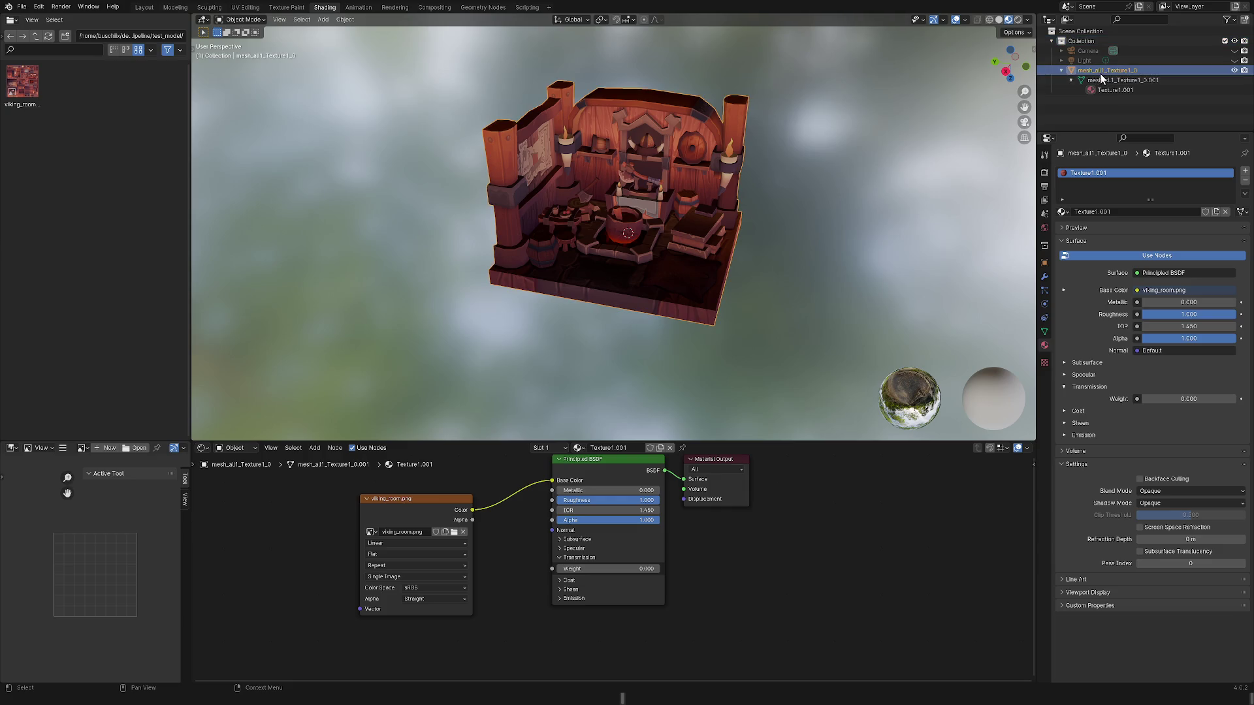
Keep the room mesh's original name and leave it visible in the viewport.
double_click(1100, 73)
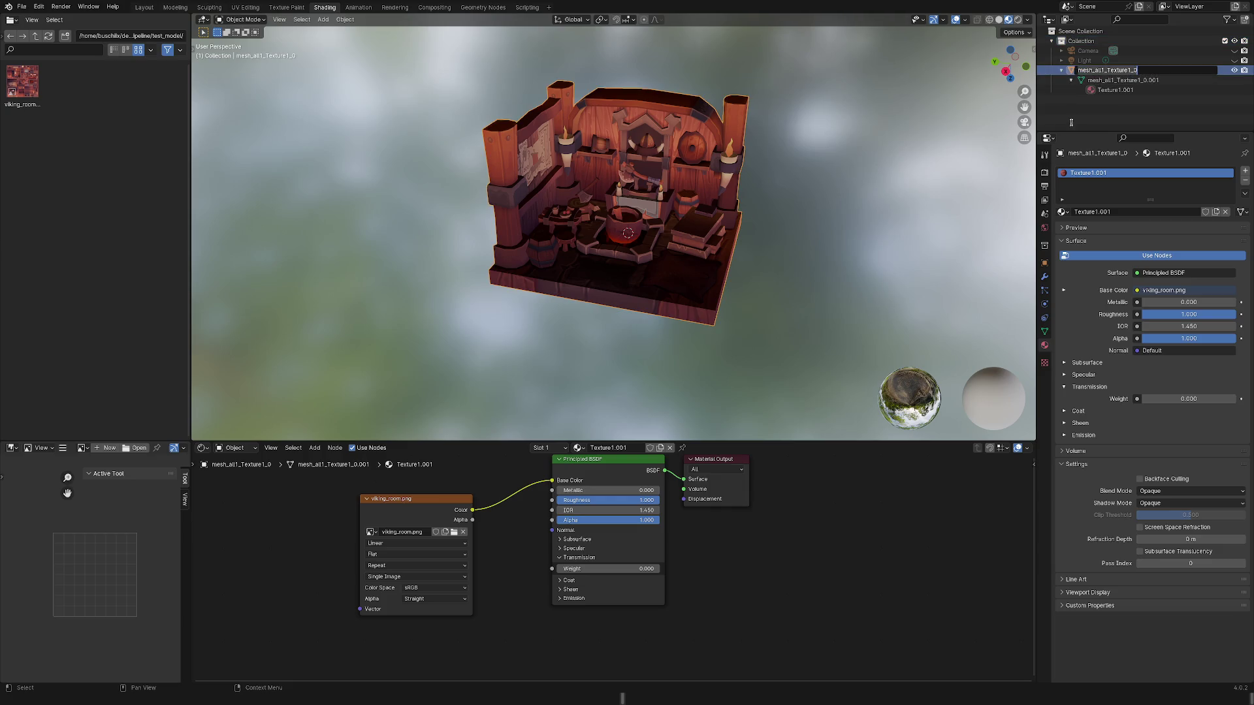
key(Escape)
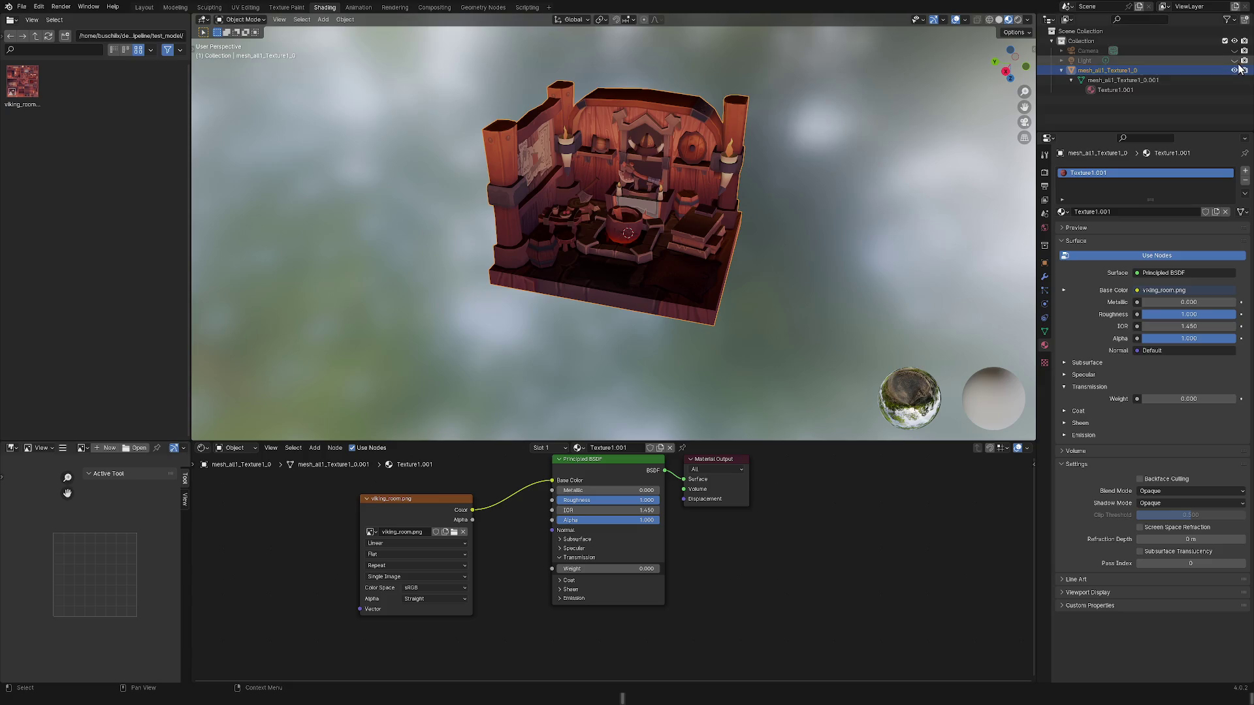
click(1235, 70)
click(1235, 70)
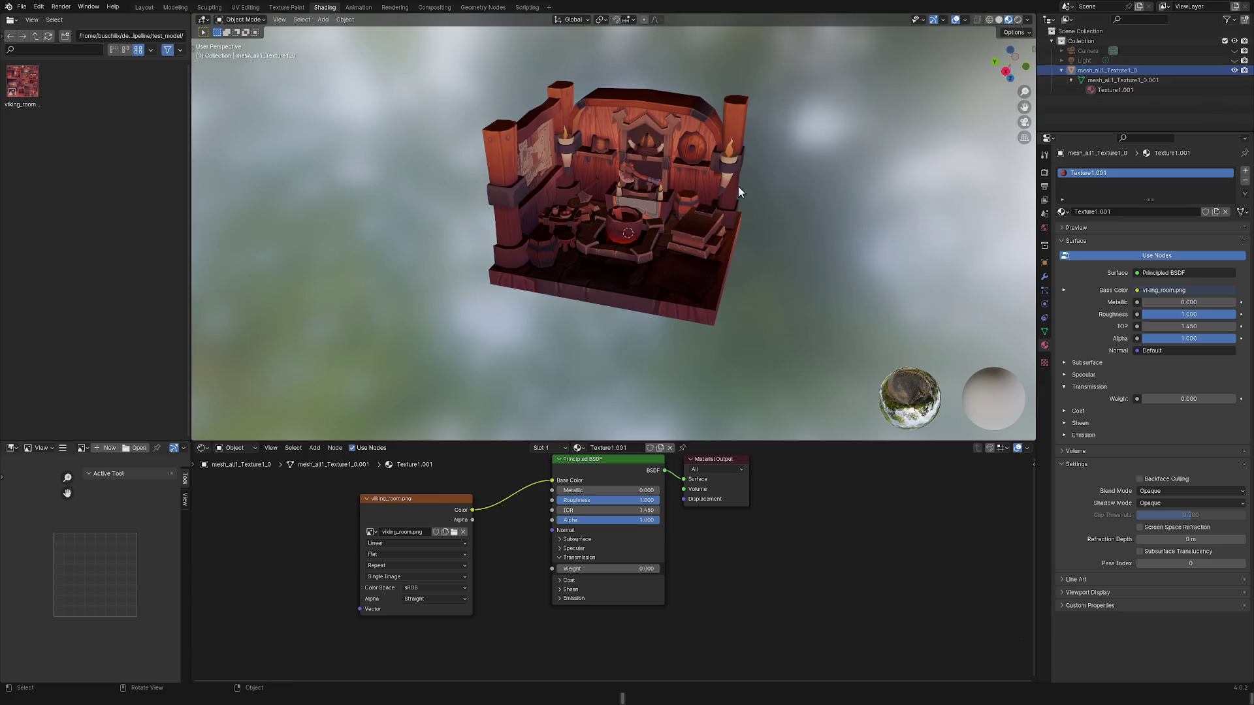
Select the Principled BSDF node and bring up its copy and duplicate options.
click(617, 460)
right_click(616, 460)
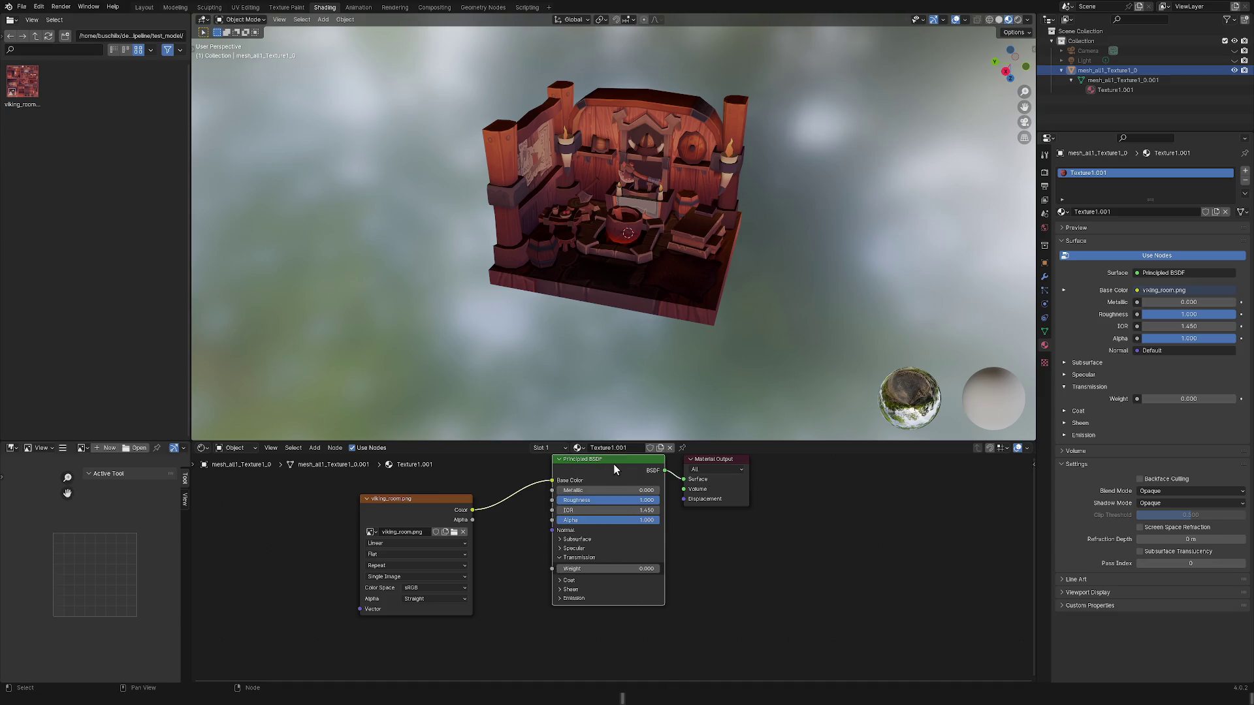
right_click(613, 464)
right_click(606, 459)
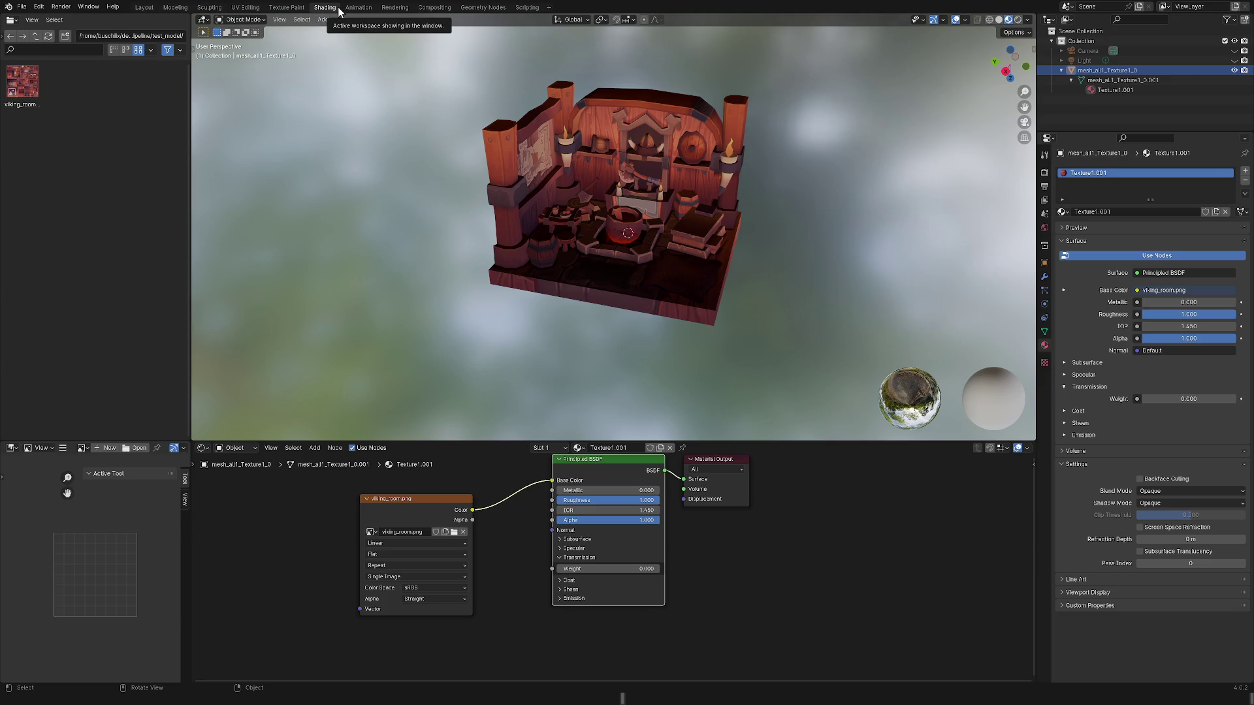
click(258, 19)
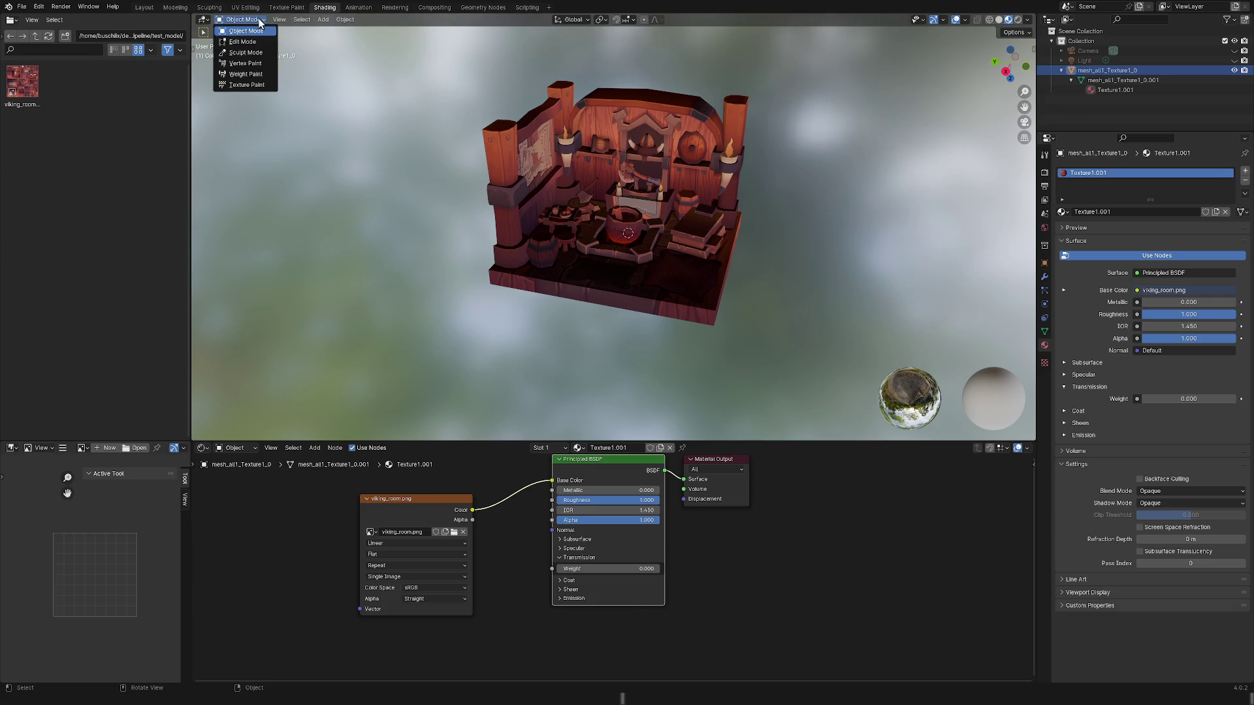
click(259, 19)
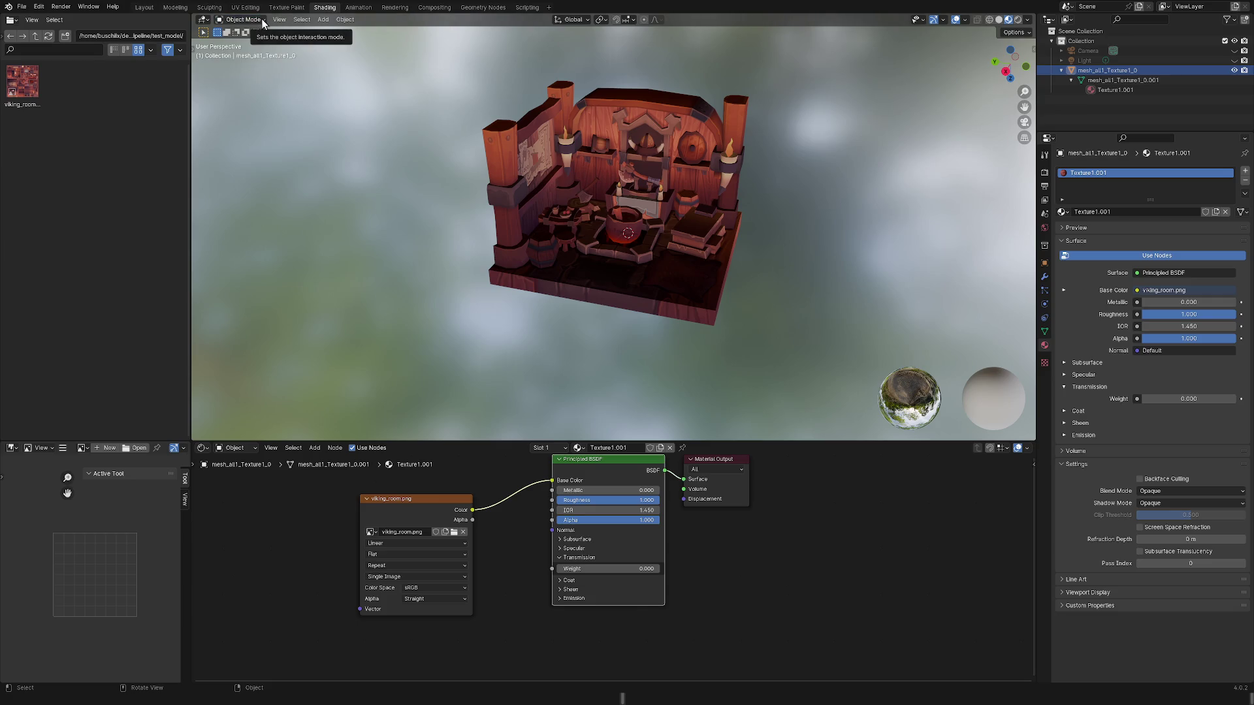
click(279, 20)
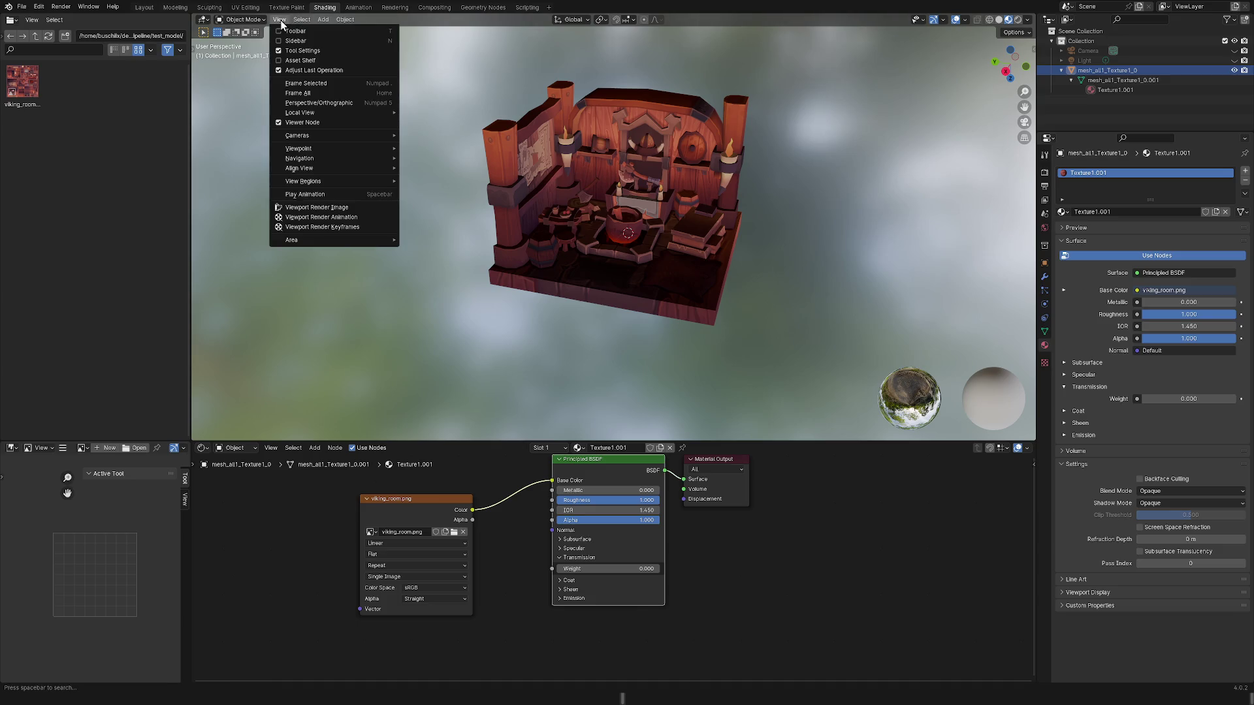
click(281, 22)
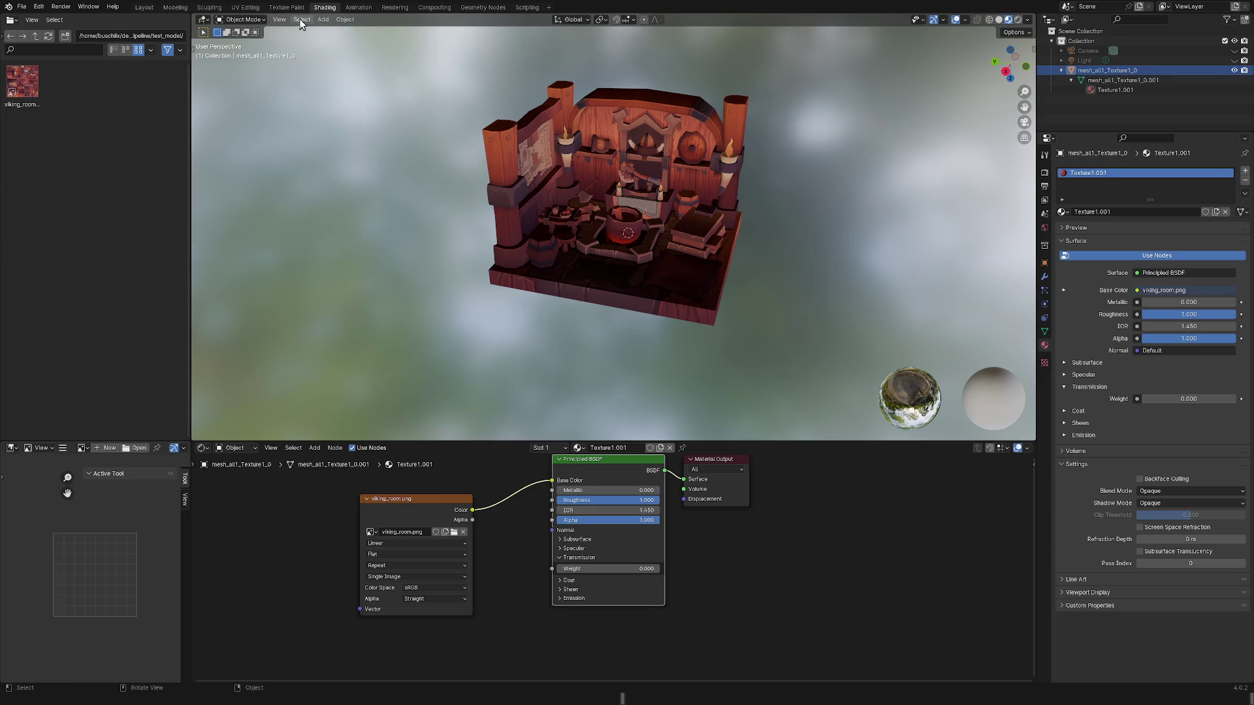
click(301, 20)
click(301, 24)
click(323, 20)
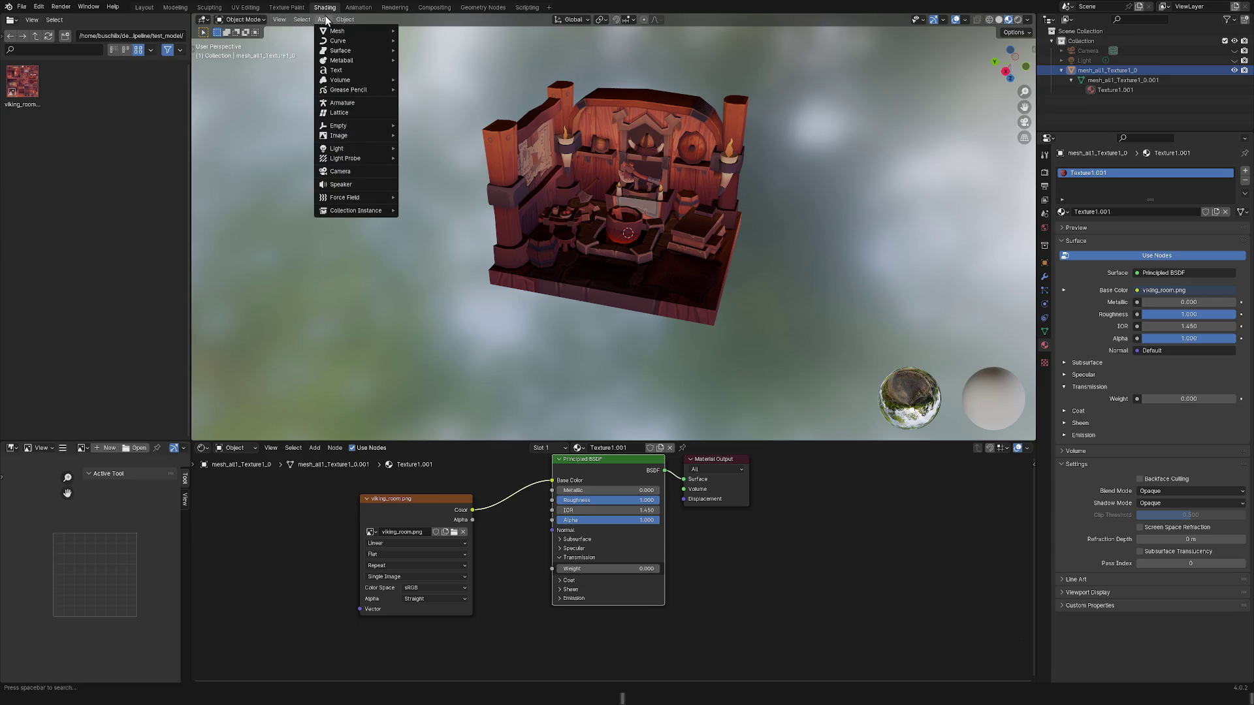
click(325, 19)
click(340, 19)
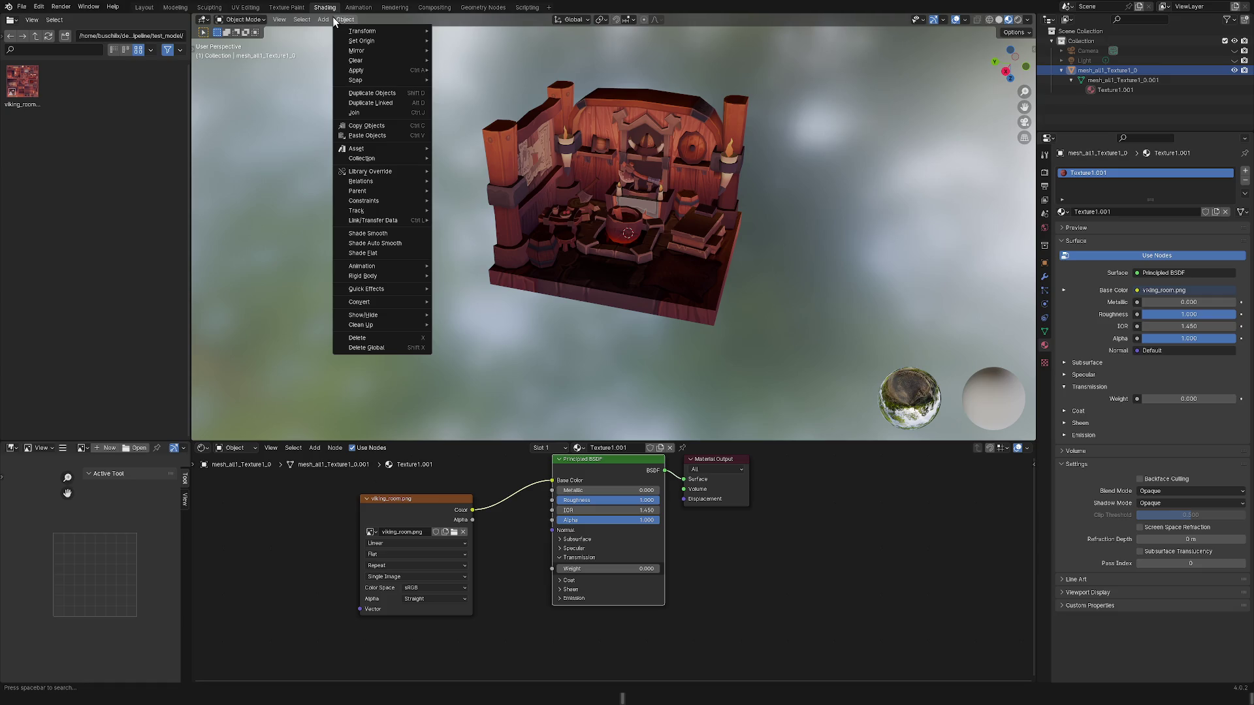
click(333, 20)
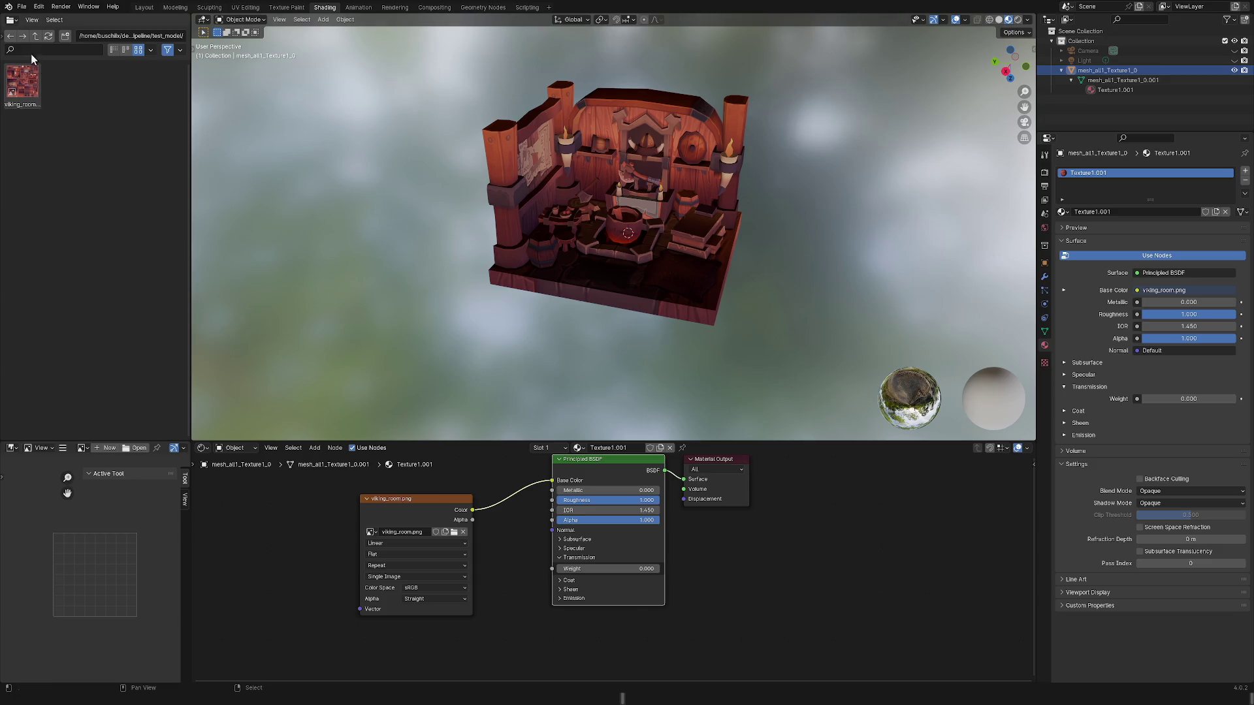
click(26, 8)
Start a new General scene, discarding unsaved changes to the room file.
mouse_move(50, 16)
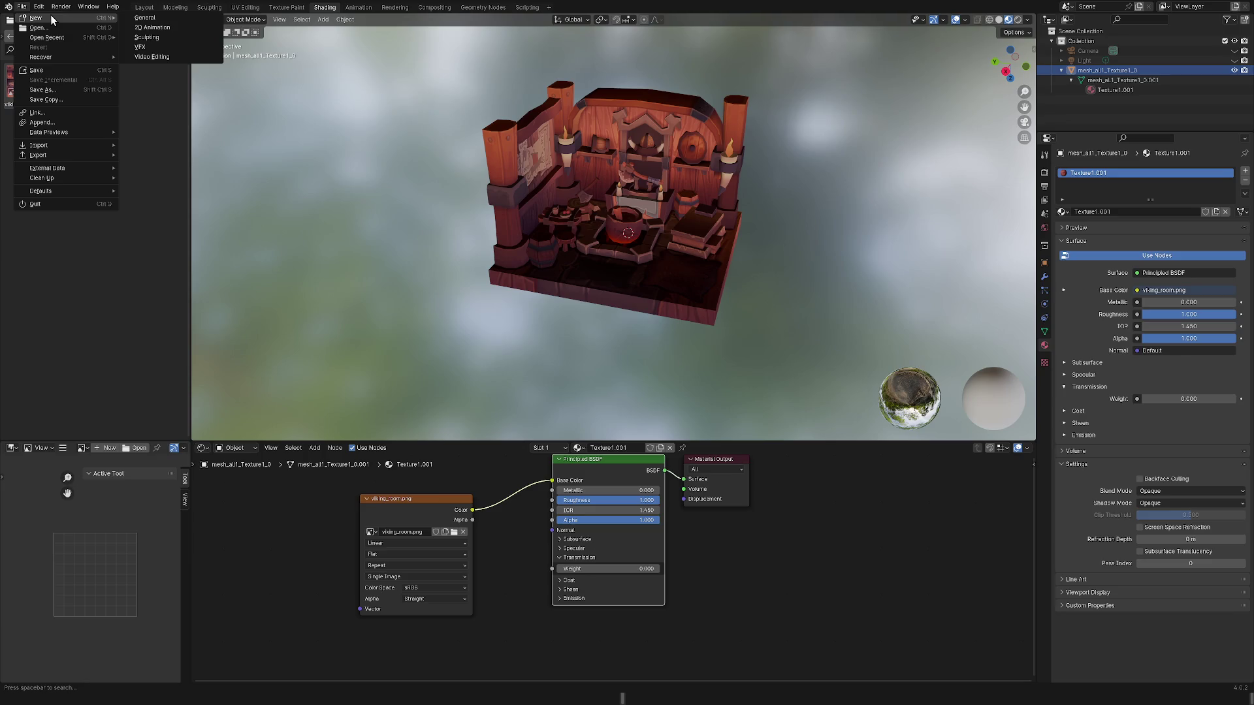
click(151, 22)
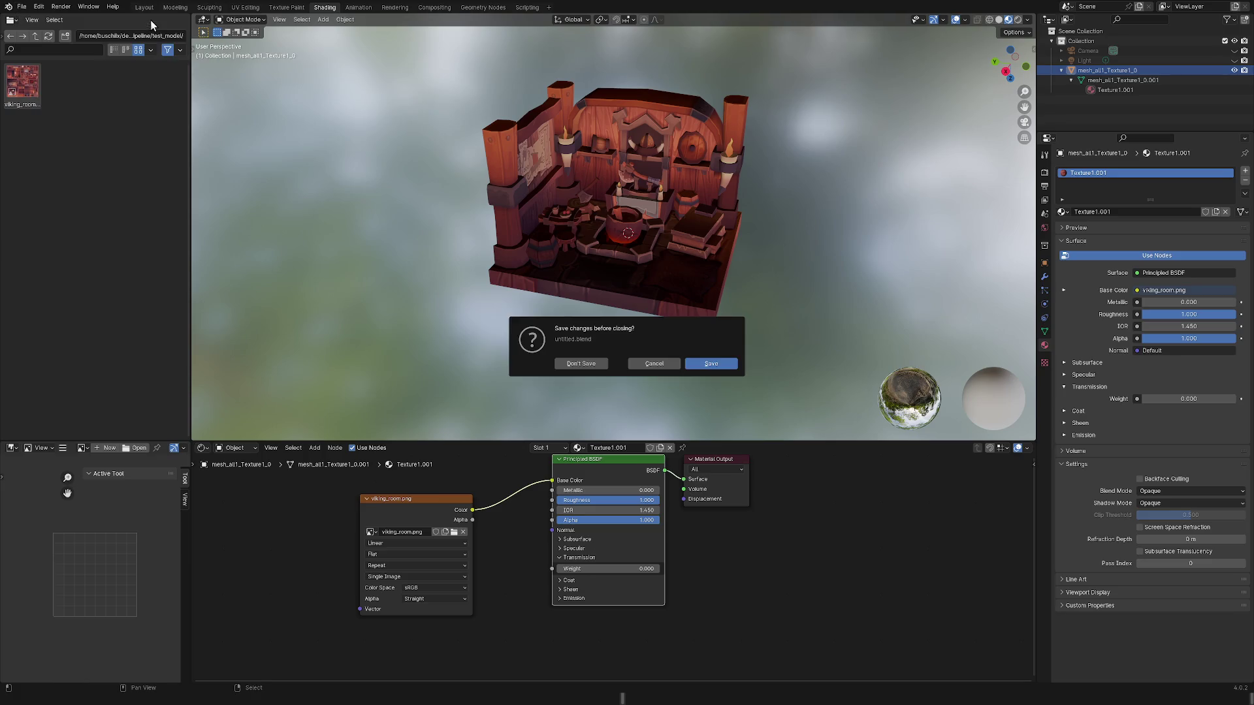
click(582, 364)
Export the new scene as glTF 2.0, which fails with a missing numpy module error.
click(21, 7)
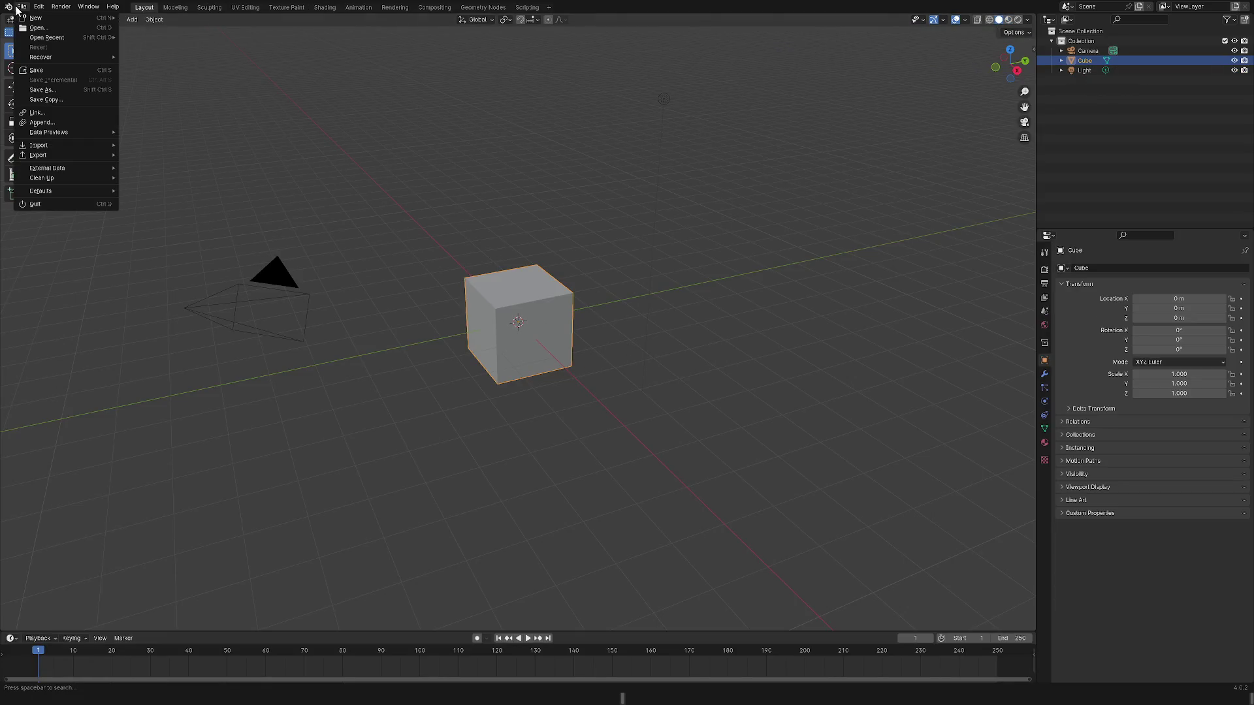
mouse_move(72, 145)
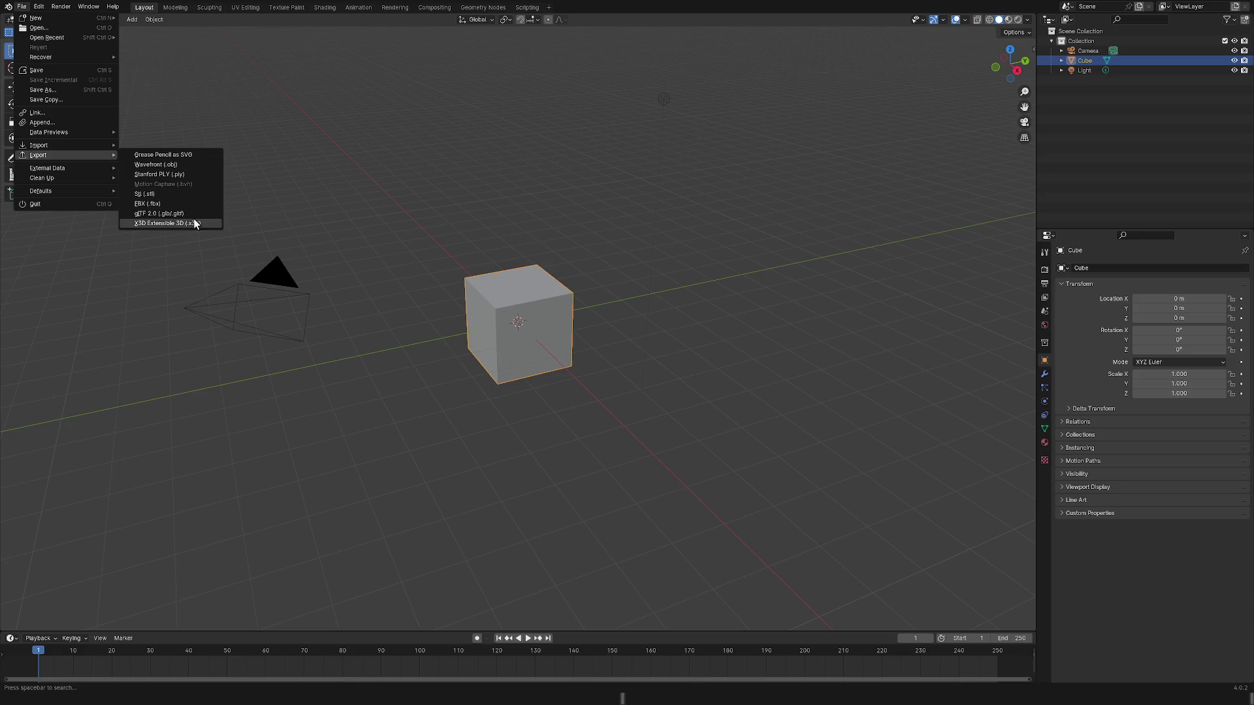
click(197, 212)
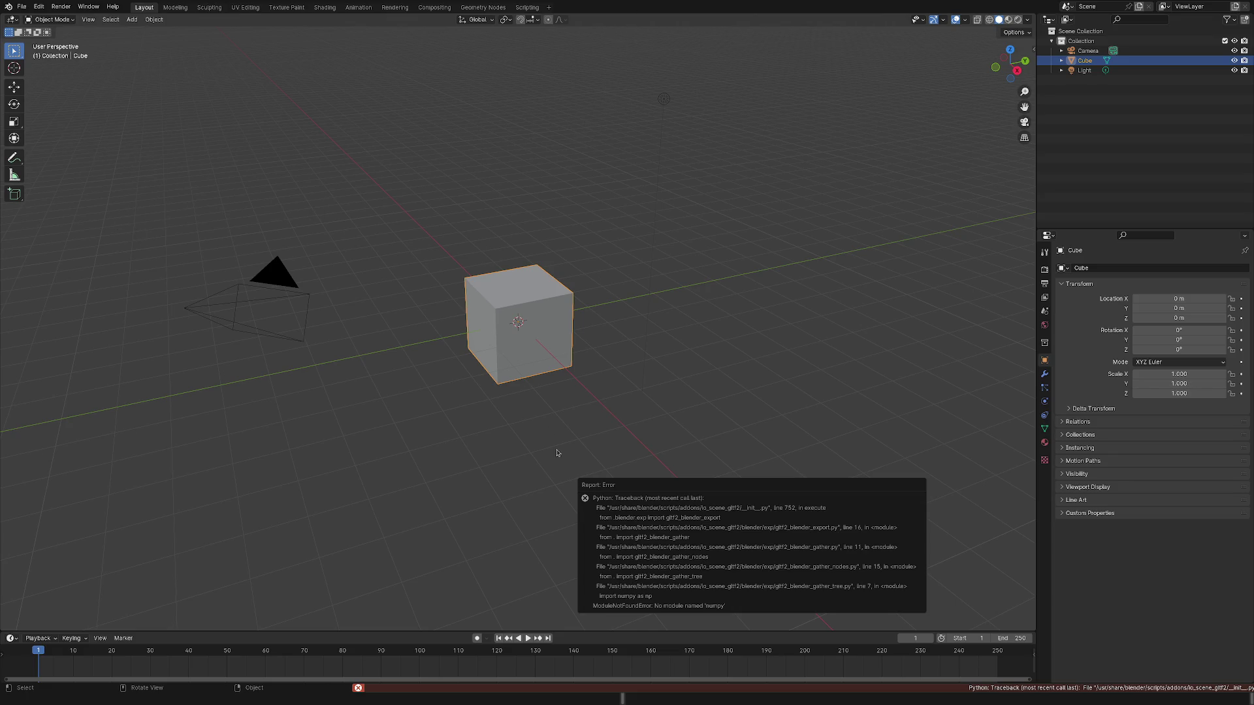
click(21, 6)
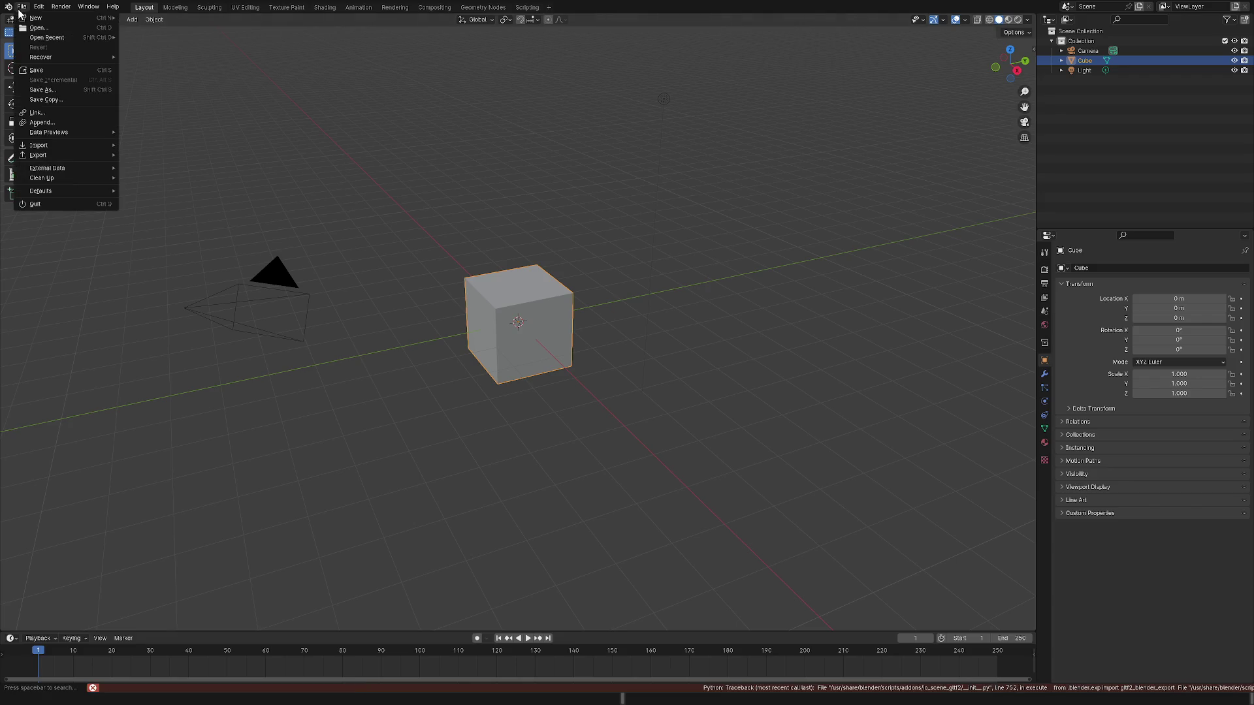
mouse_move(71, 145)
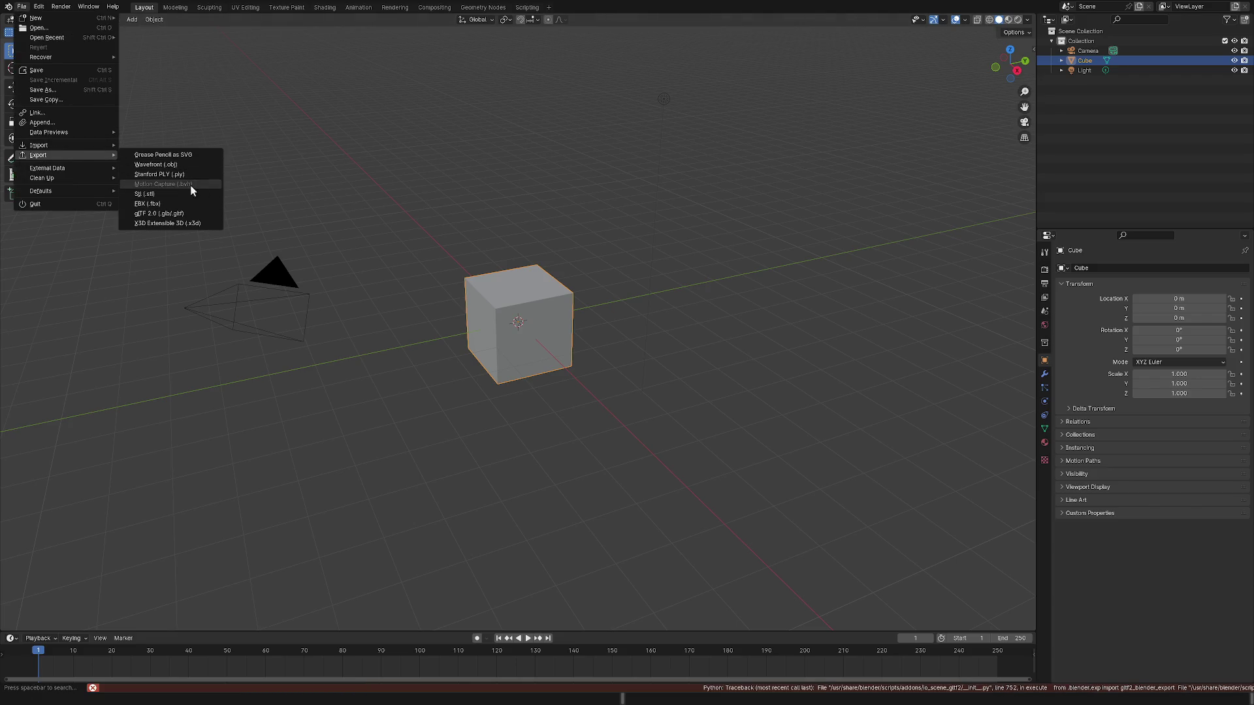
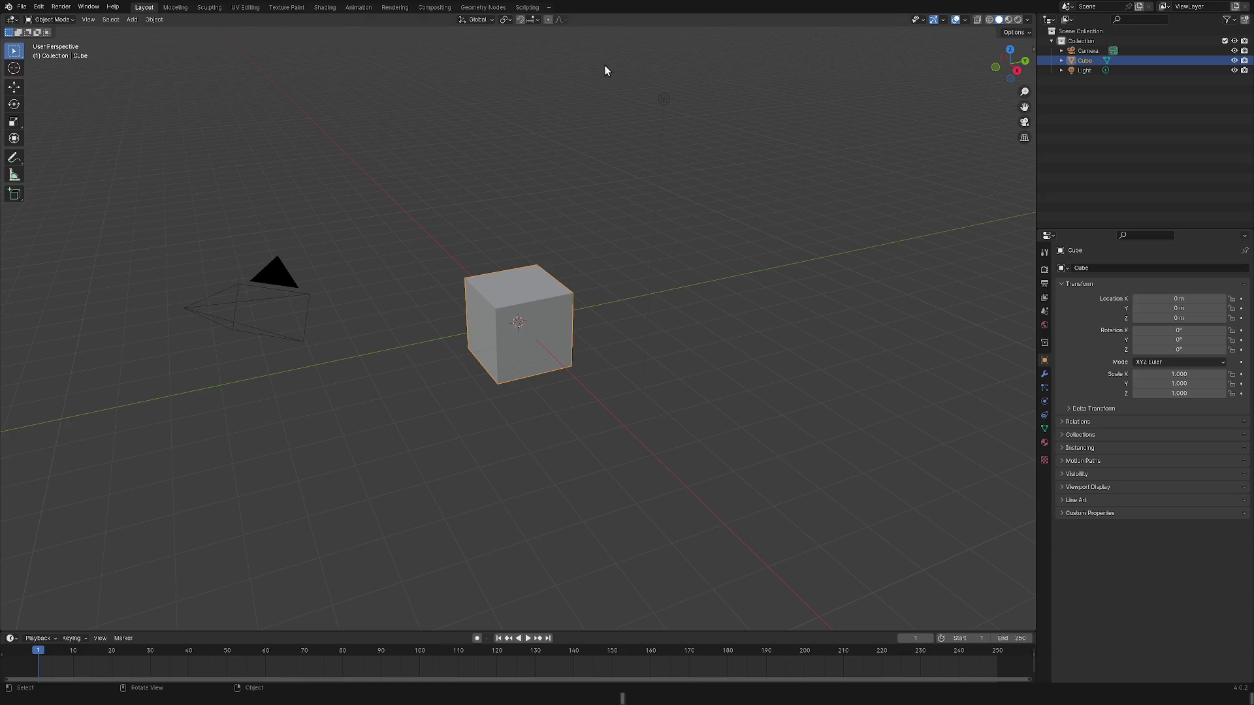
Export the cube scene as glTF 2.0 (.glb/.gltf); the export fails with a Python traceback.
click(21, 7)
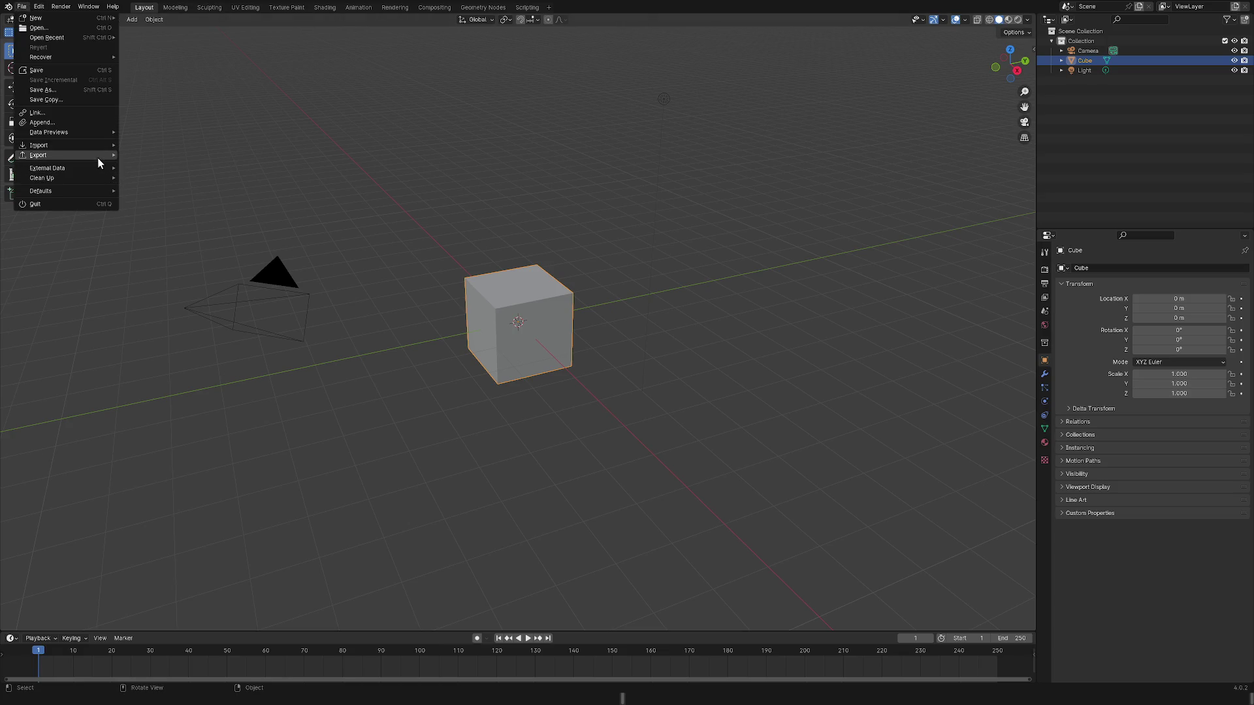
mouse_move(96, 158)
click(167, 213)
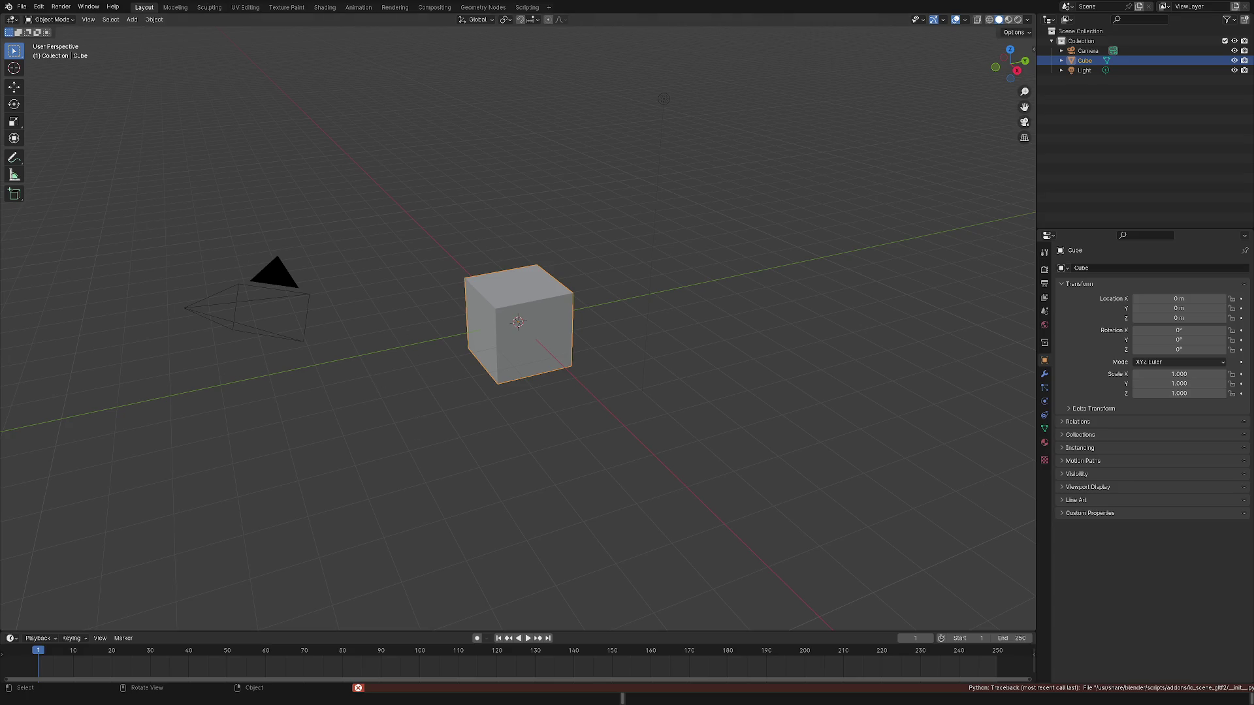
click(22, 6)
Browse the File > Export formats and dismiss the submenu without exporting anything.
click(23, 7)
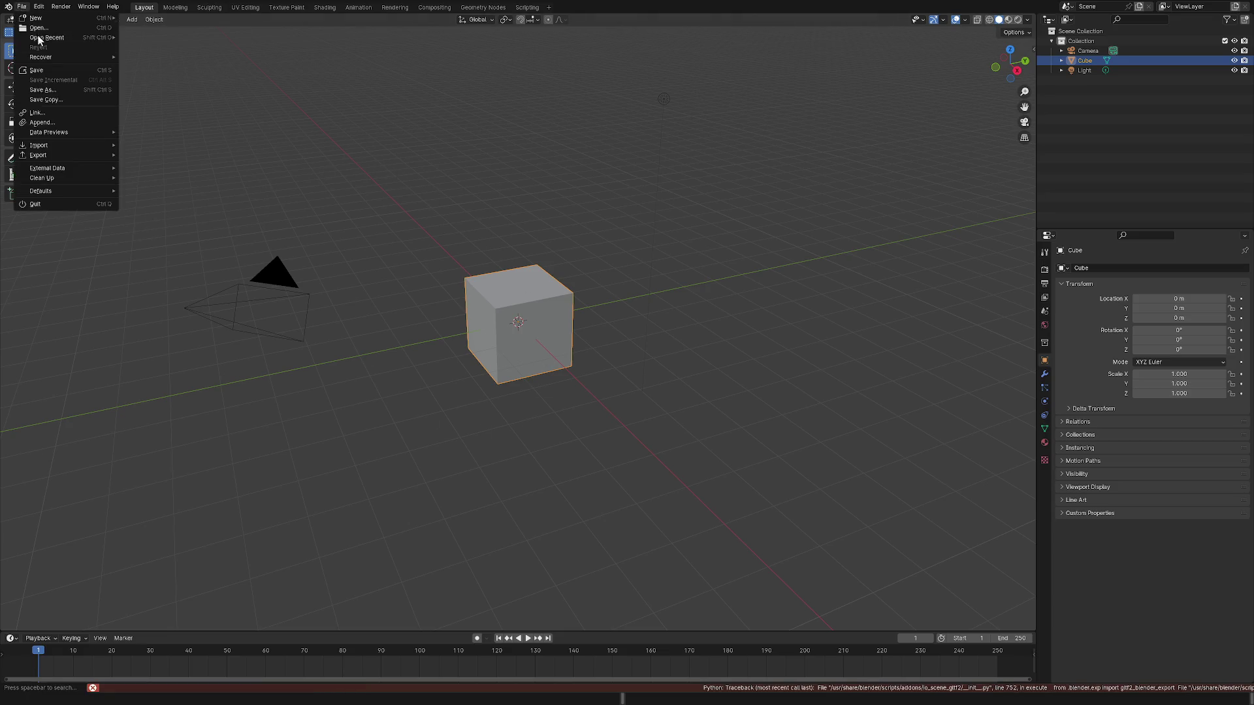
mouse_move(77, 155)
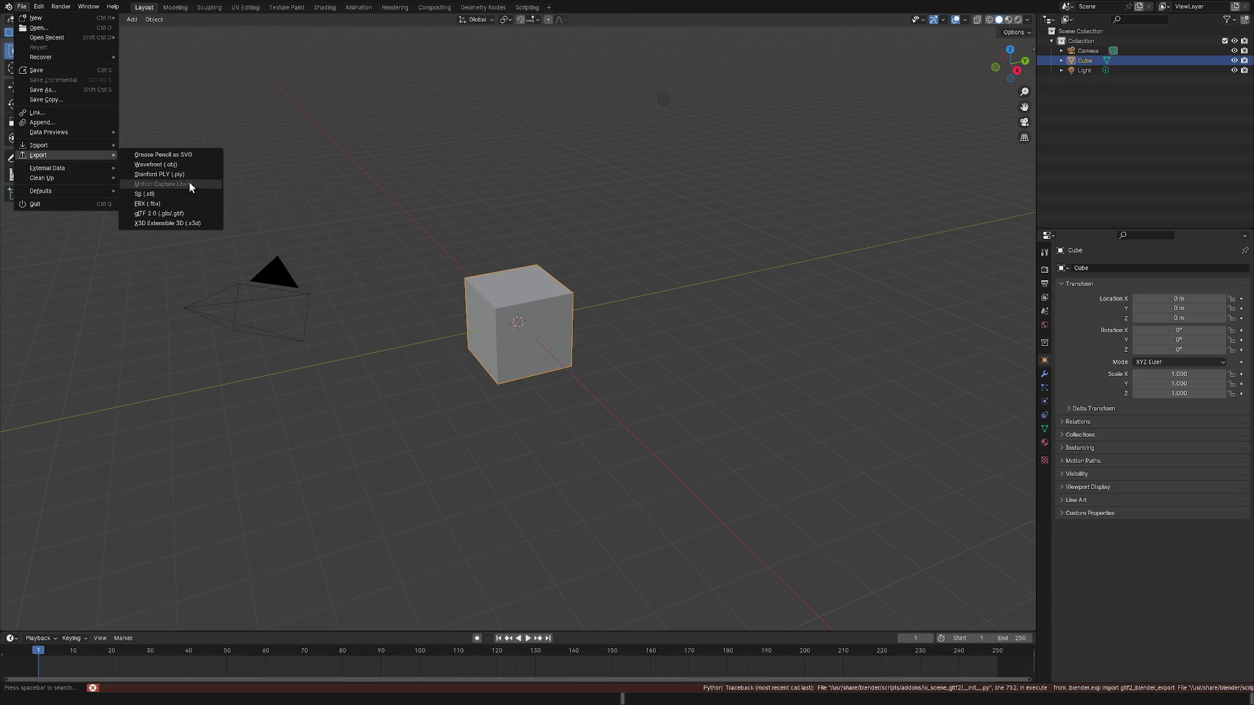
click(194, 162)
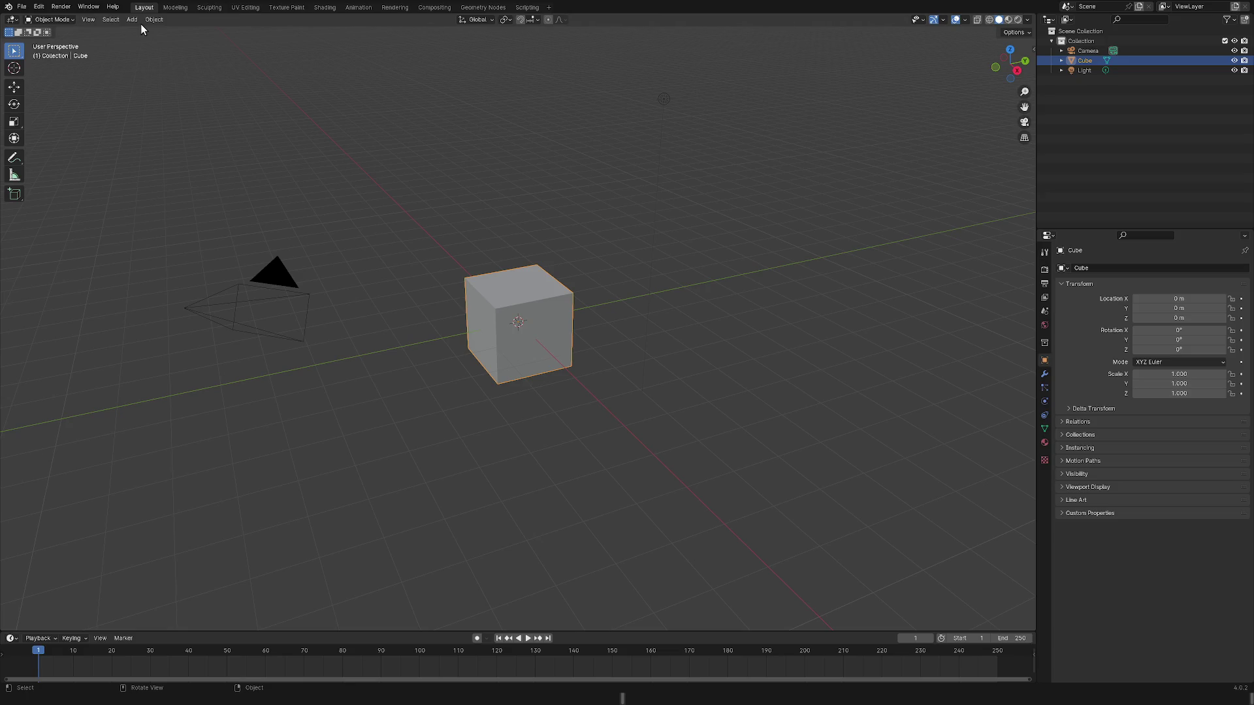
key(shift)
click(39, 6)
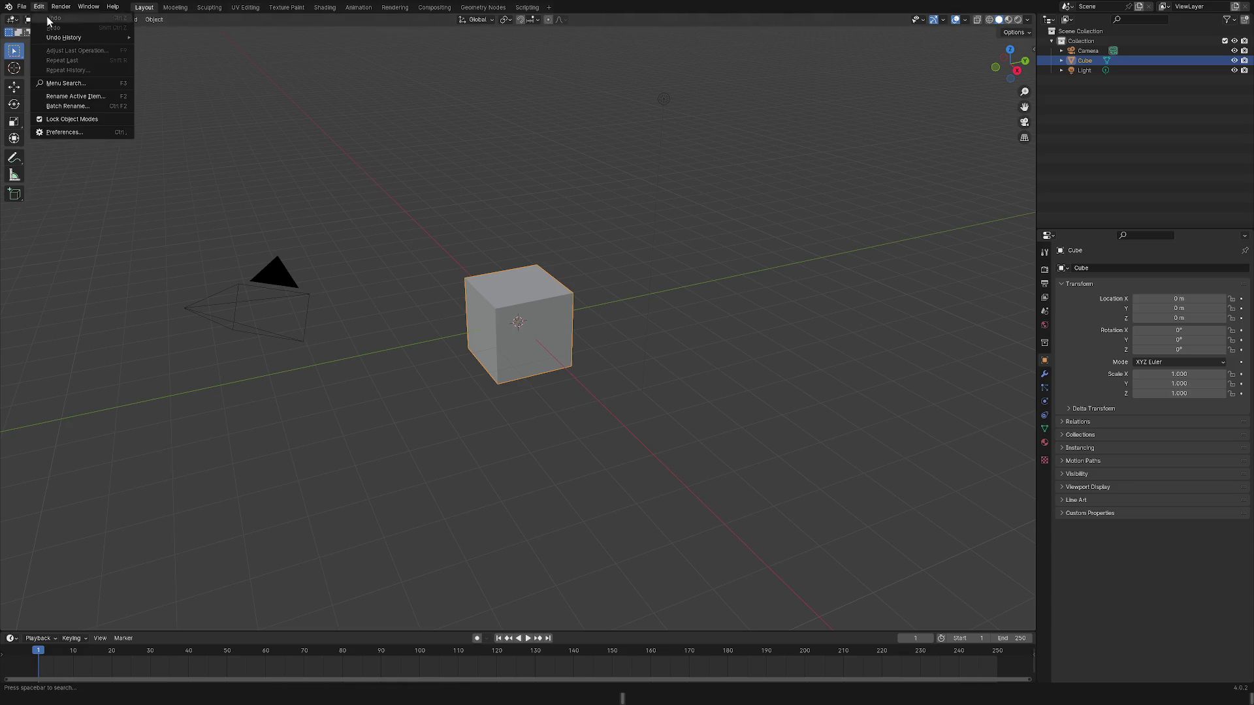
click(88, 129)
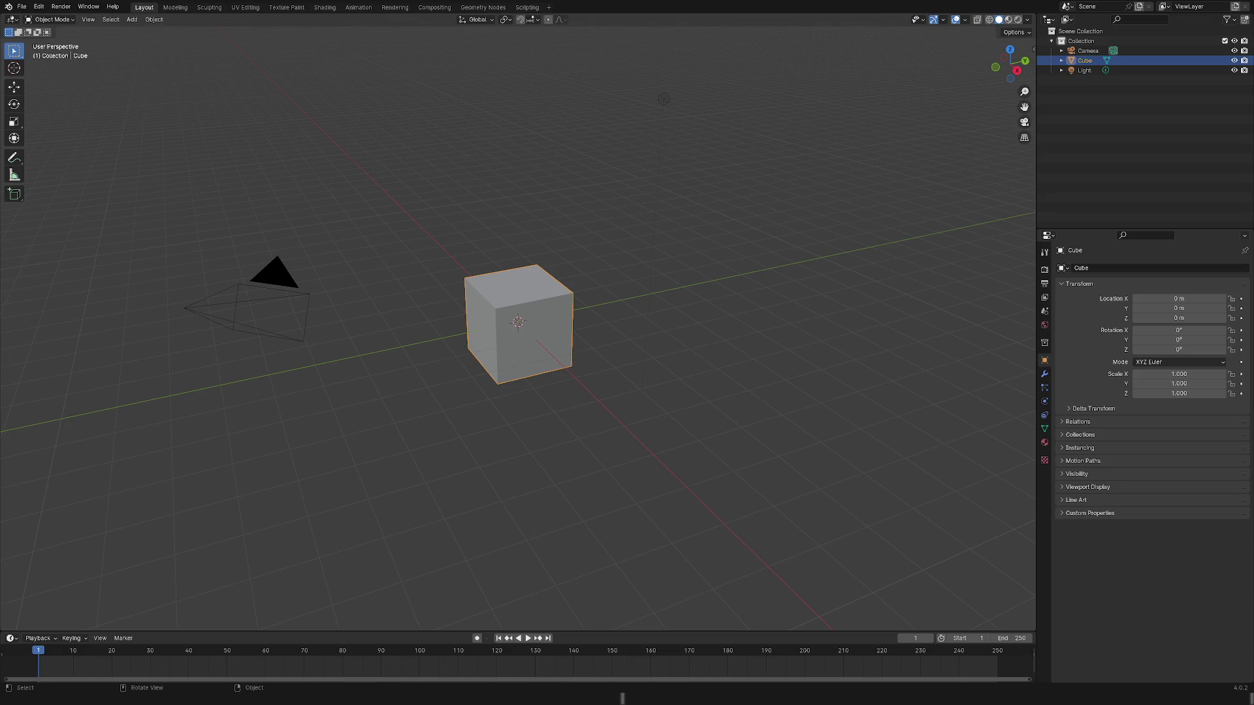
Run File > Export > glTF 2.0 two more times; both attempts hit the same traceback.
click(21, 7)
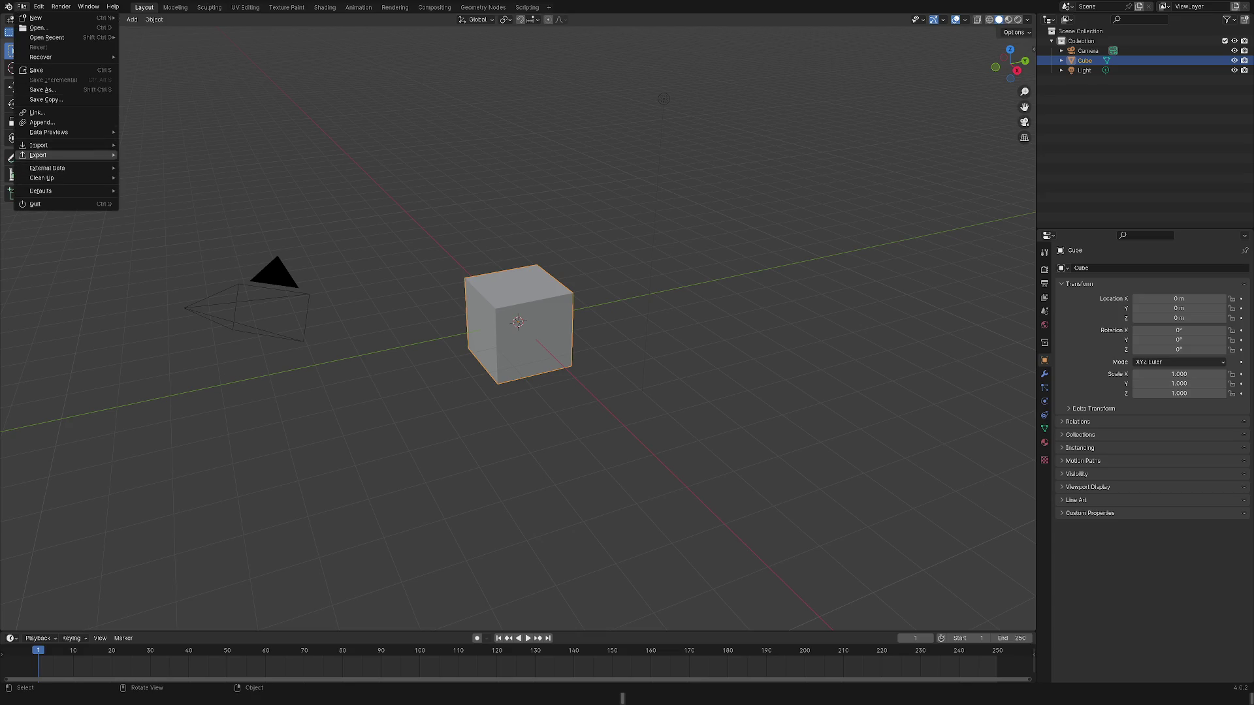
mouse_move(39, 155)
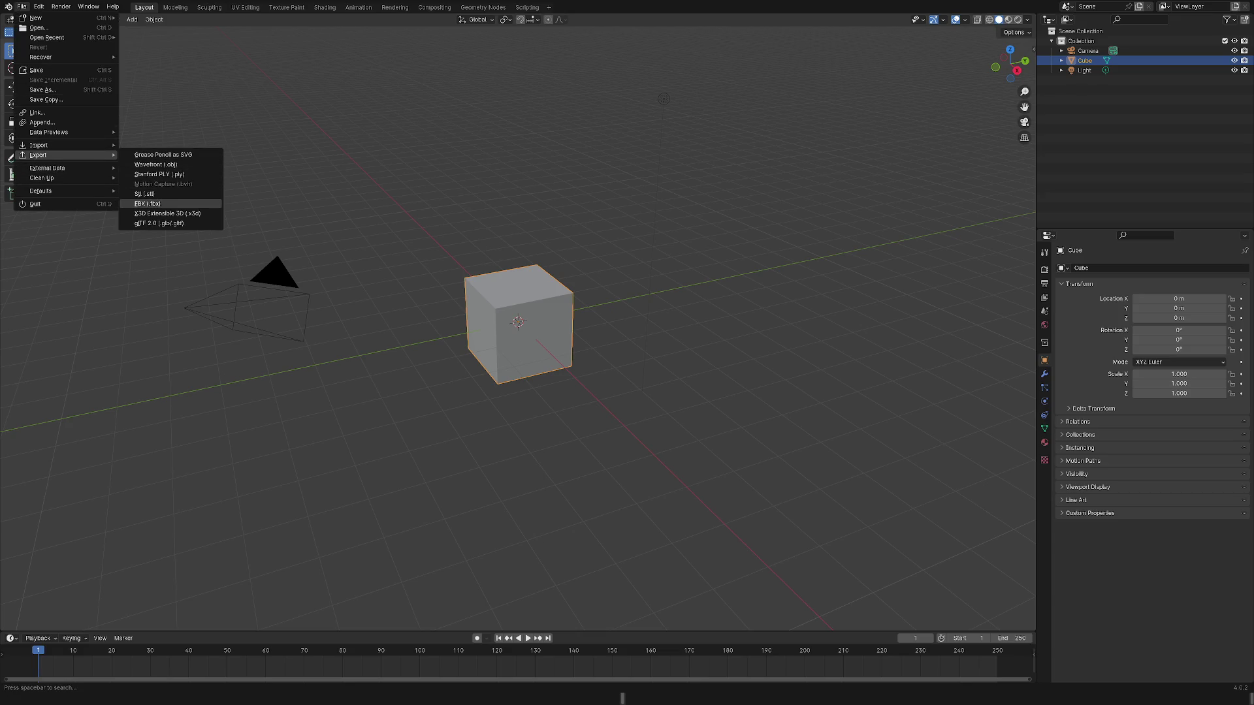
click(159, 222)
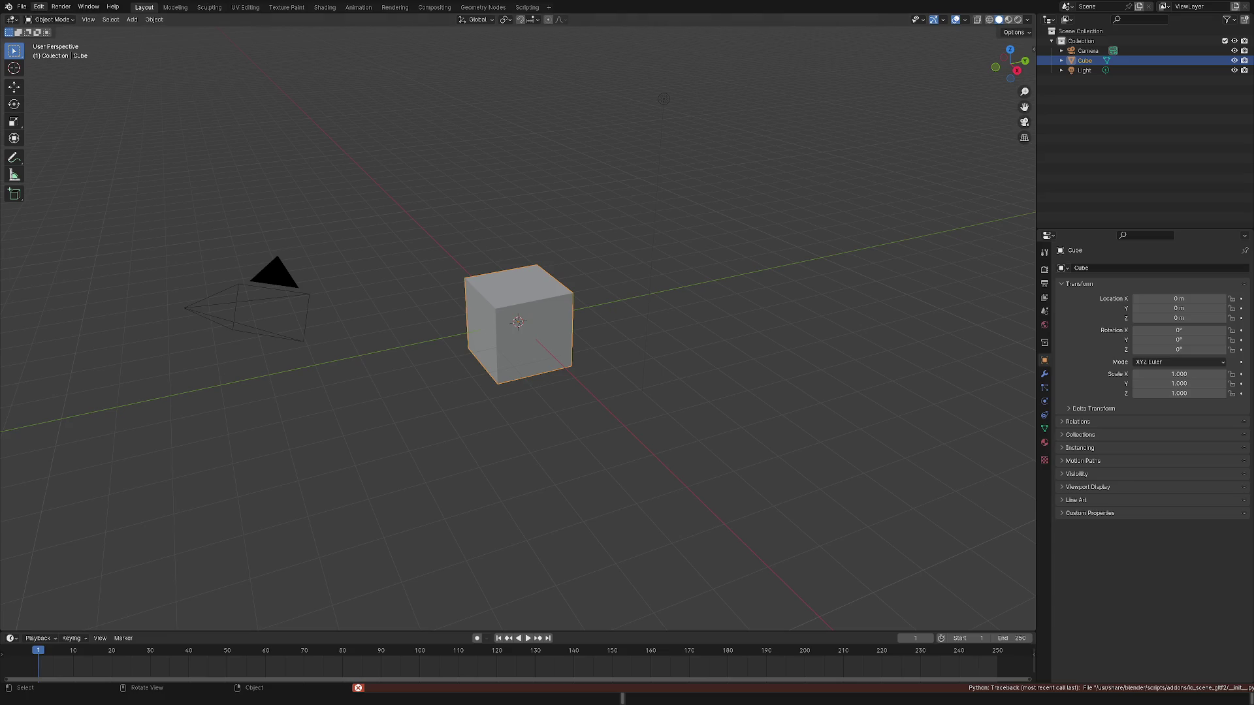
click(21, 6)
mouse_move(66, 155)
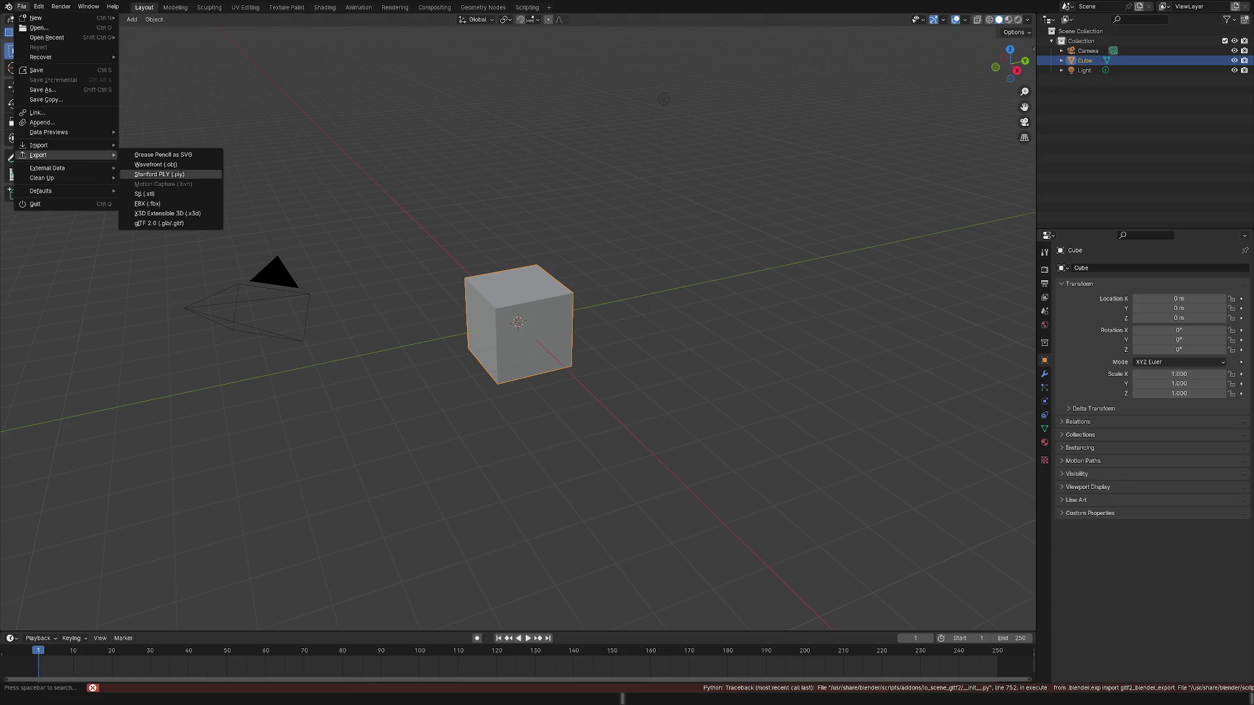
click(159, 223)
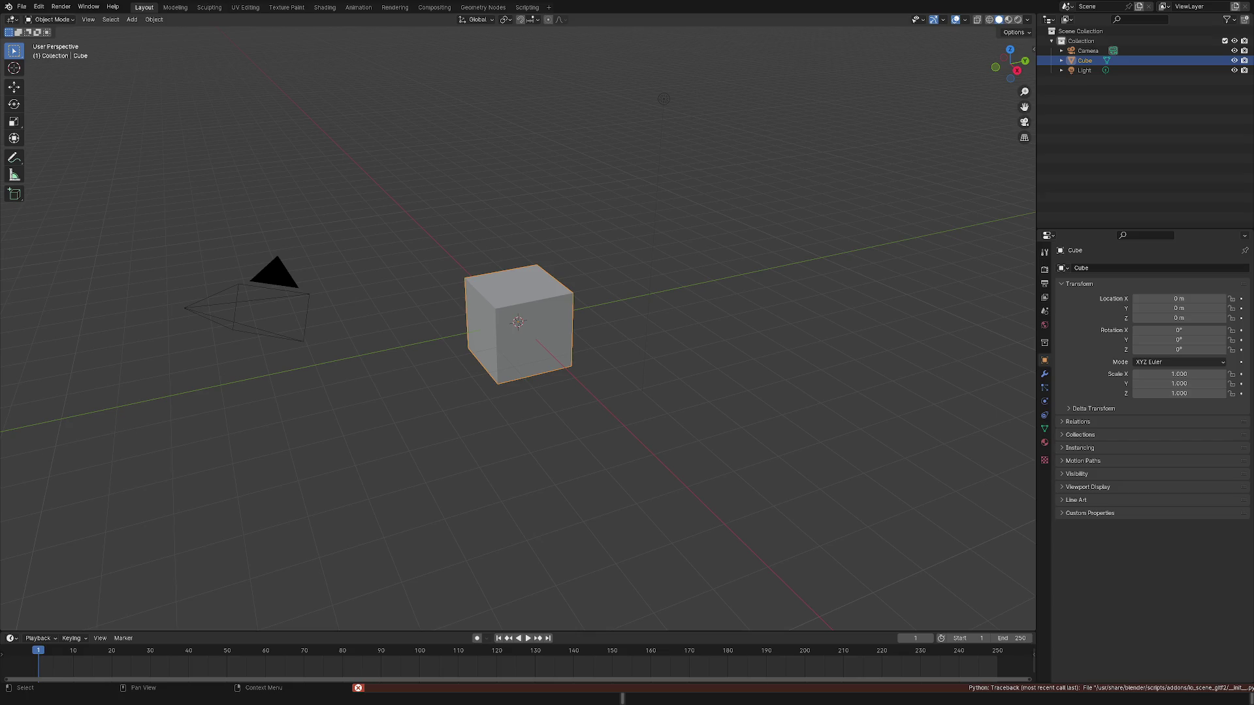
Dismiss the traceback report and startup splash, then go back to File for the glTF export.
click(622, 692)
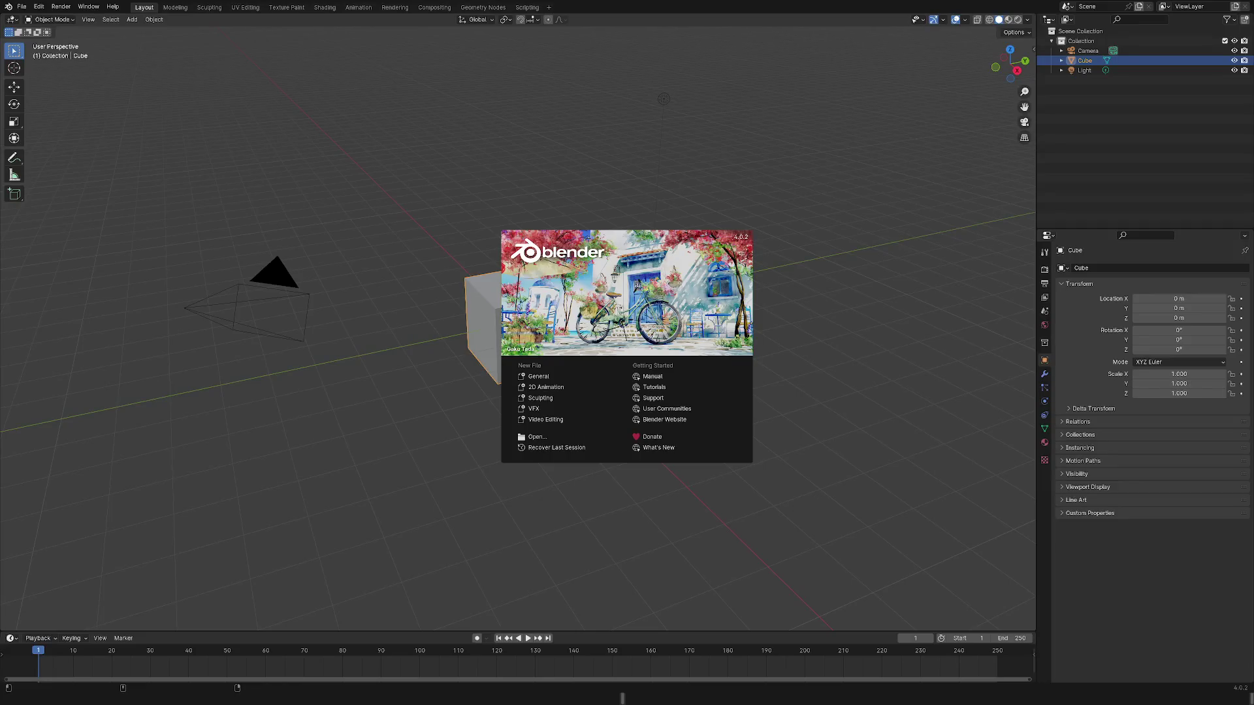
click(622, 698)
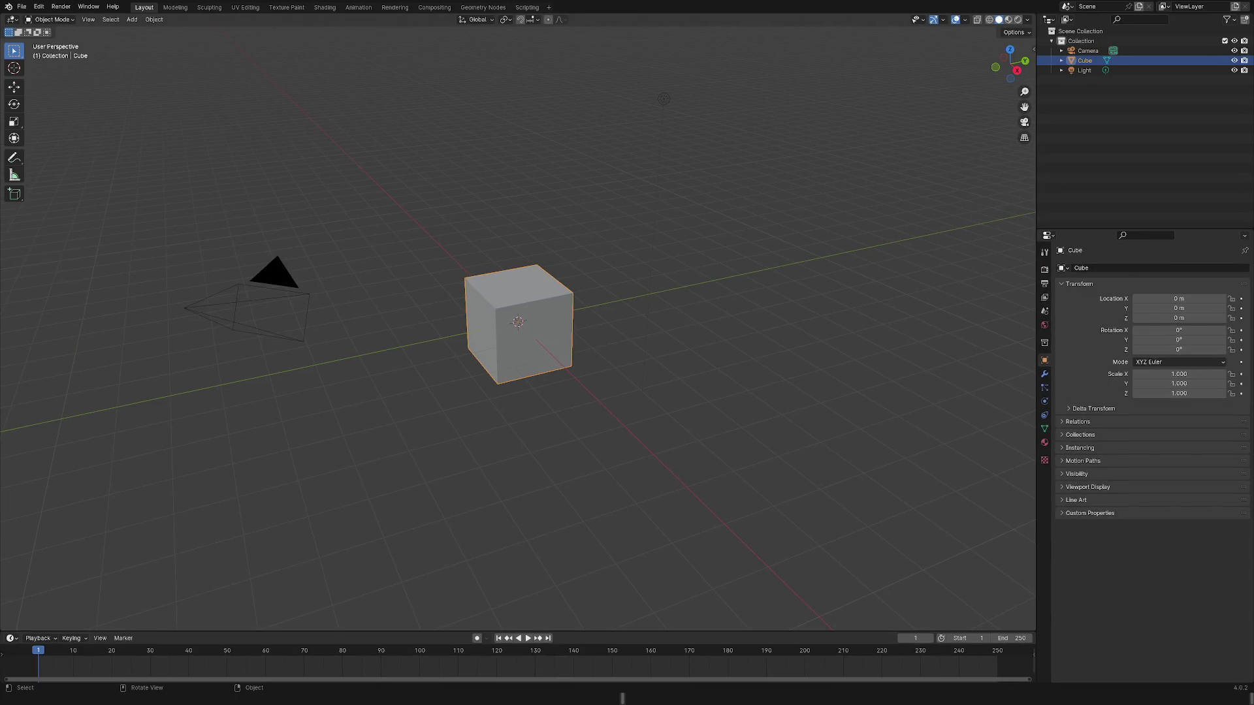
click(22, 6)
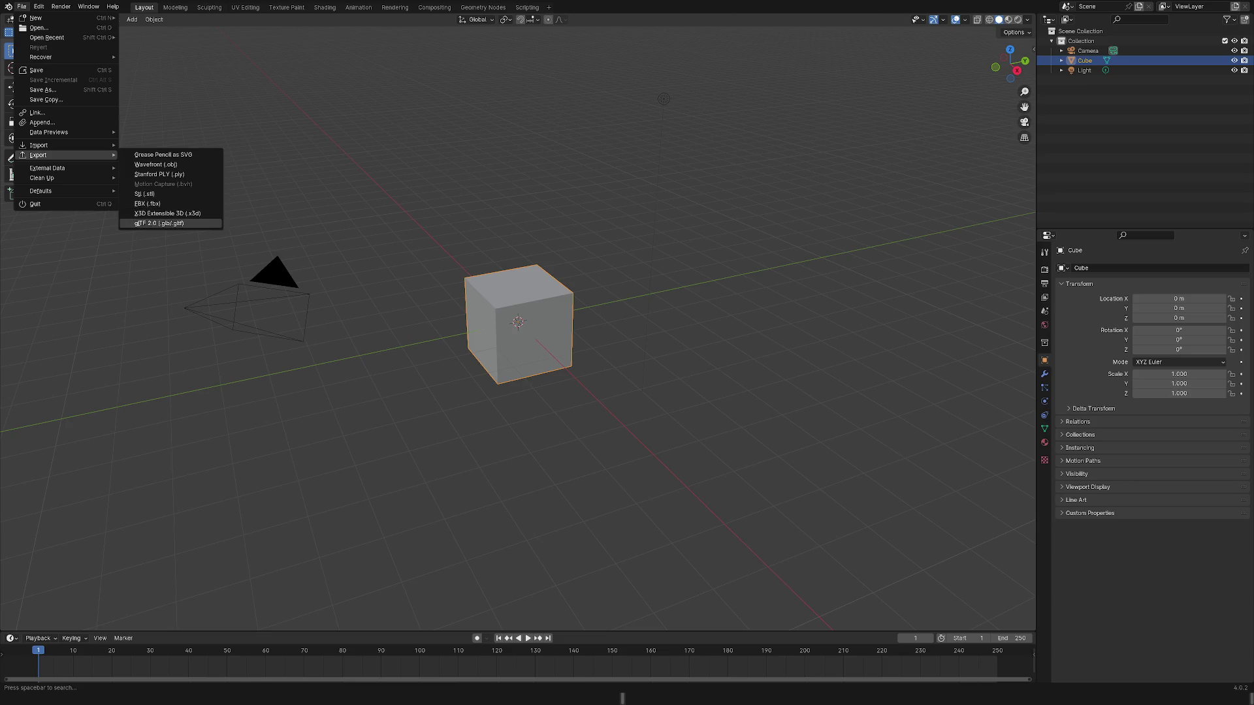
key(Escape)
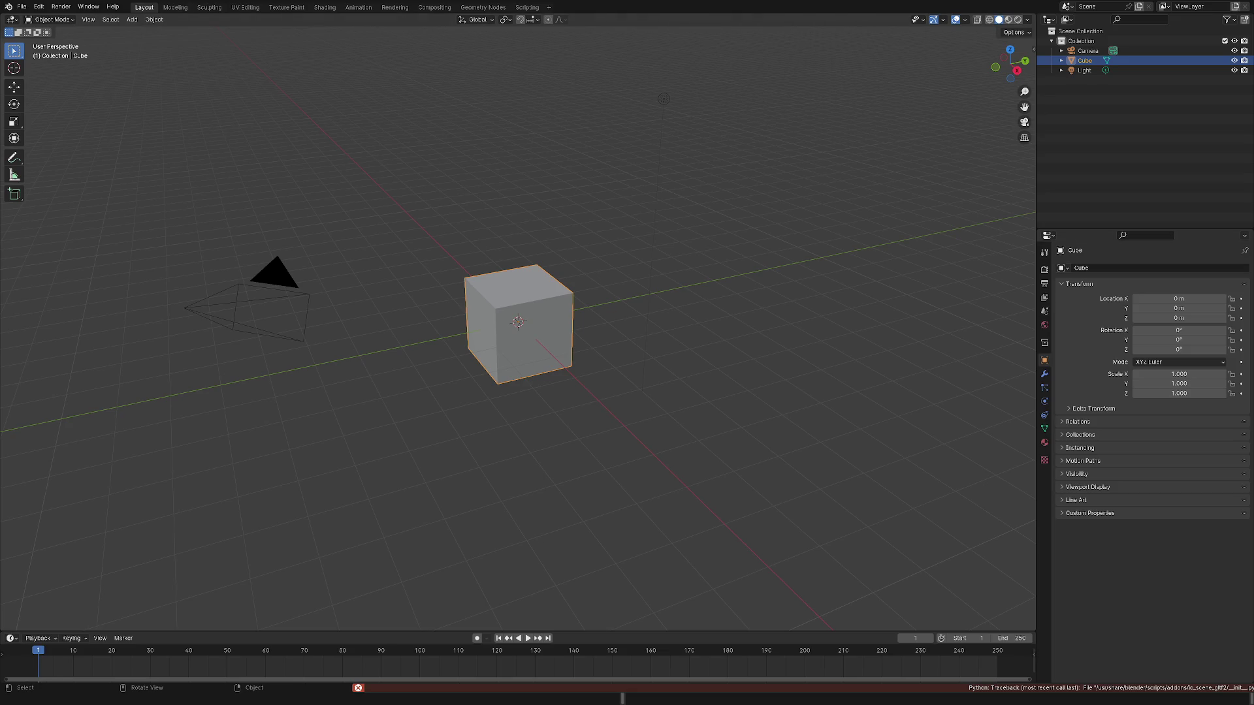
Open the Help menu to look over its options, then close it with Esc.
click(113, 7)
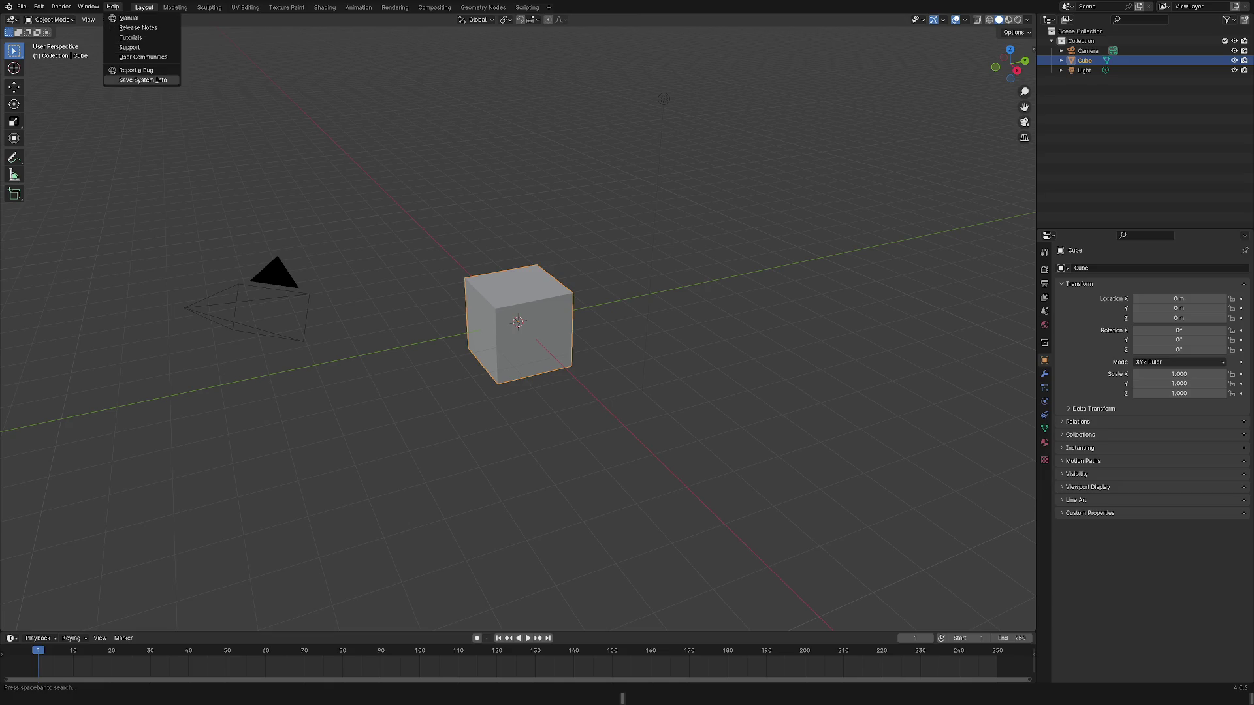
key(Escape)
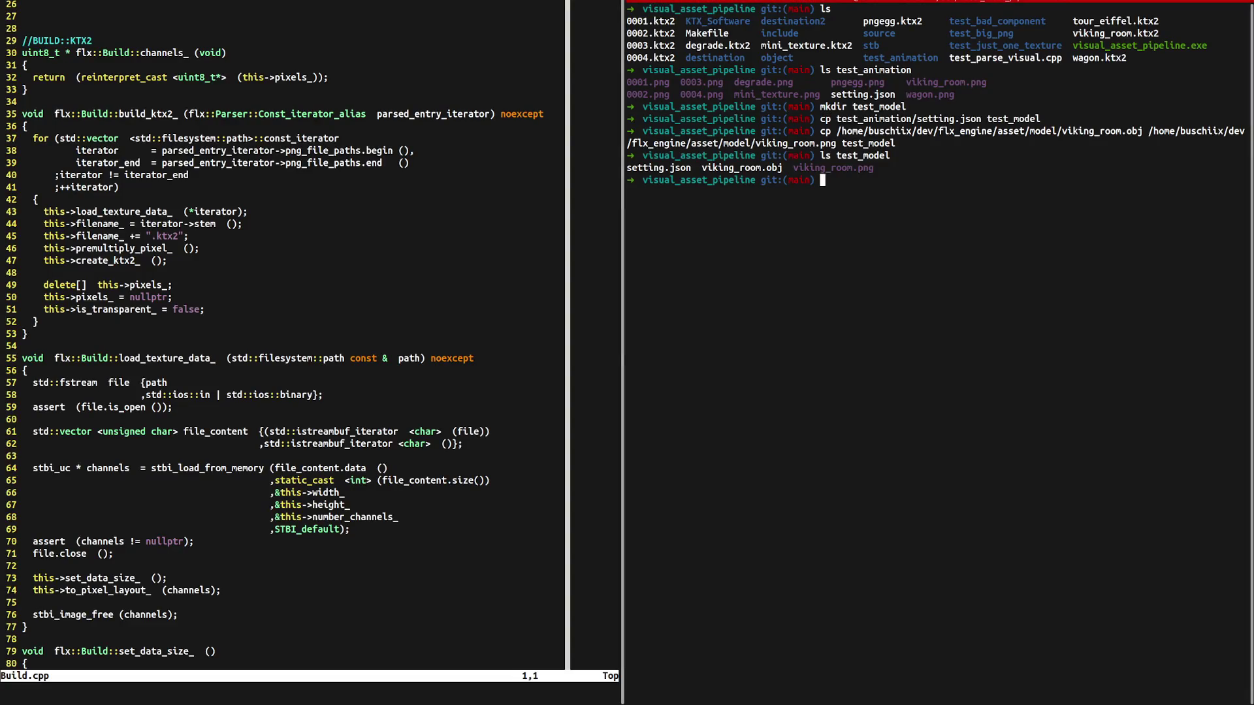
Launch Blender from the zsh prompt with `blender` and close its startup splash.
text(blender)
key(Return)
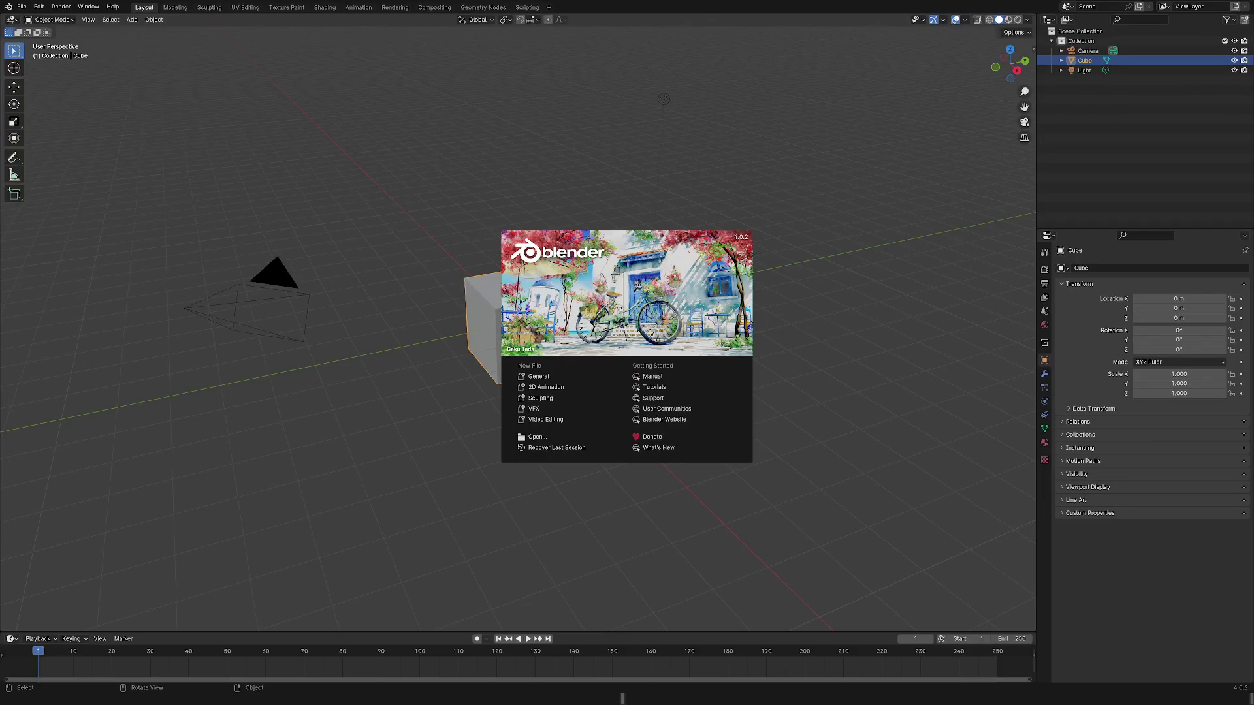
key(Escape)
click(22, 7)
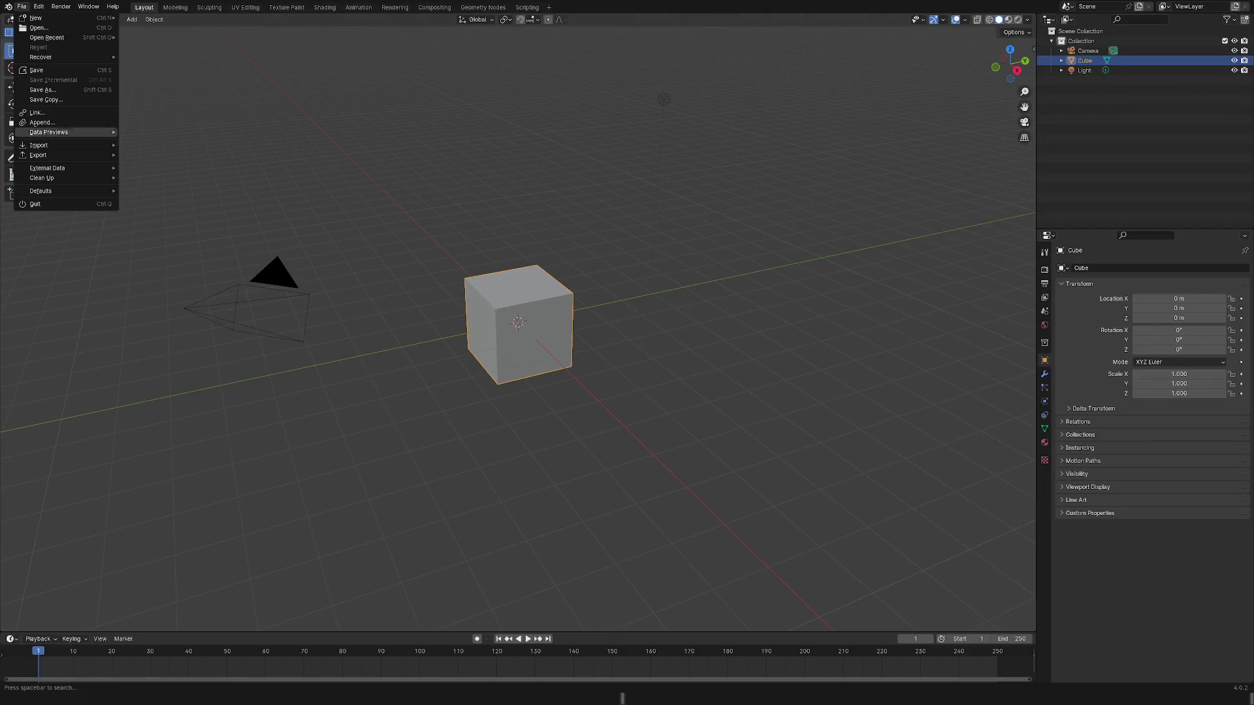
mouse_move(65, 155)
click(137, 223)
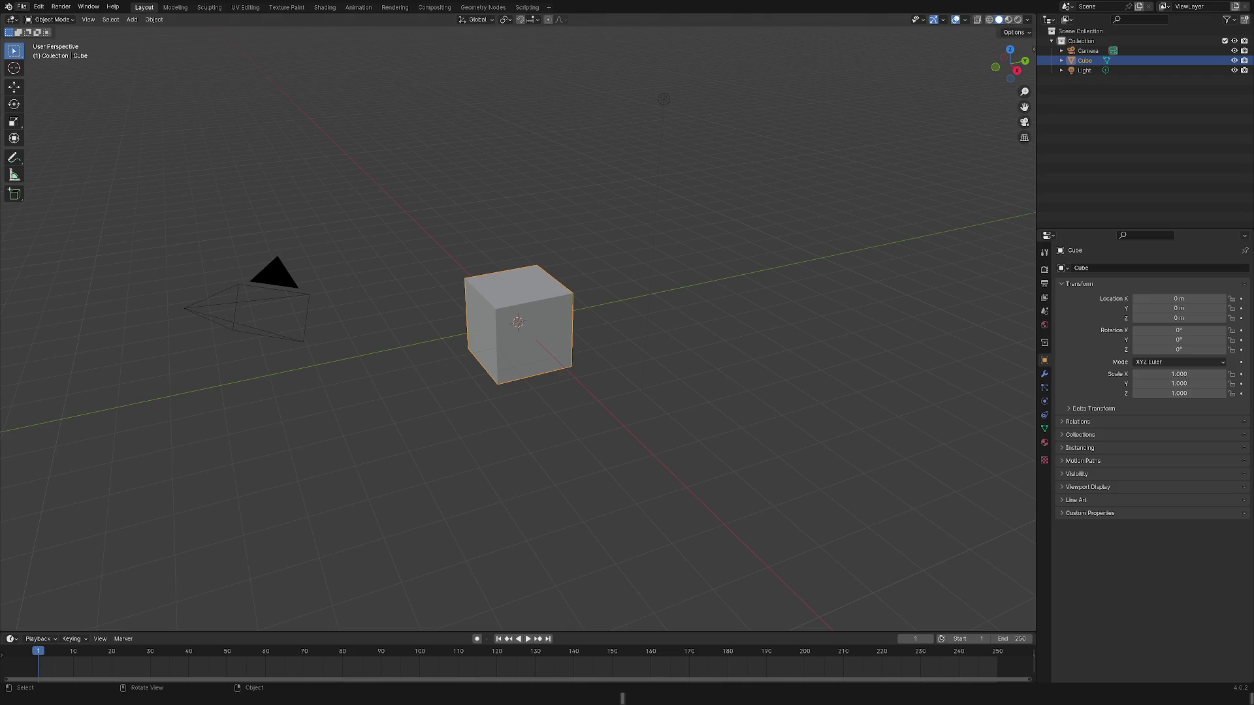
click(38, 6)
Stop Blender with Ctrl+C and run `python3.12 -m ensurepip`, which reports no module named ensurepip.
key(ctrl+c)
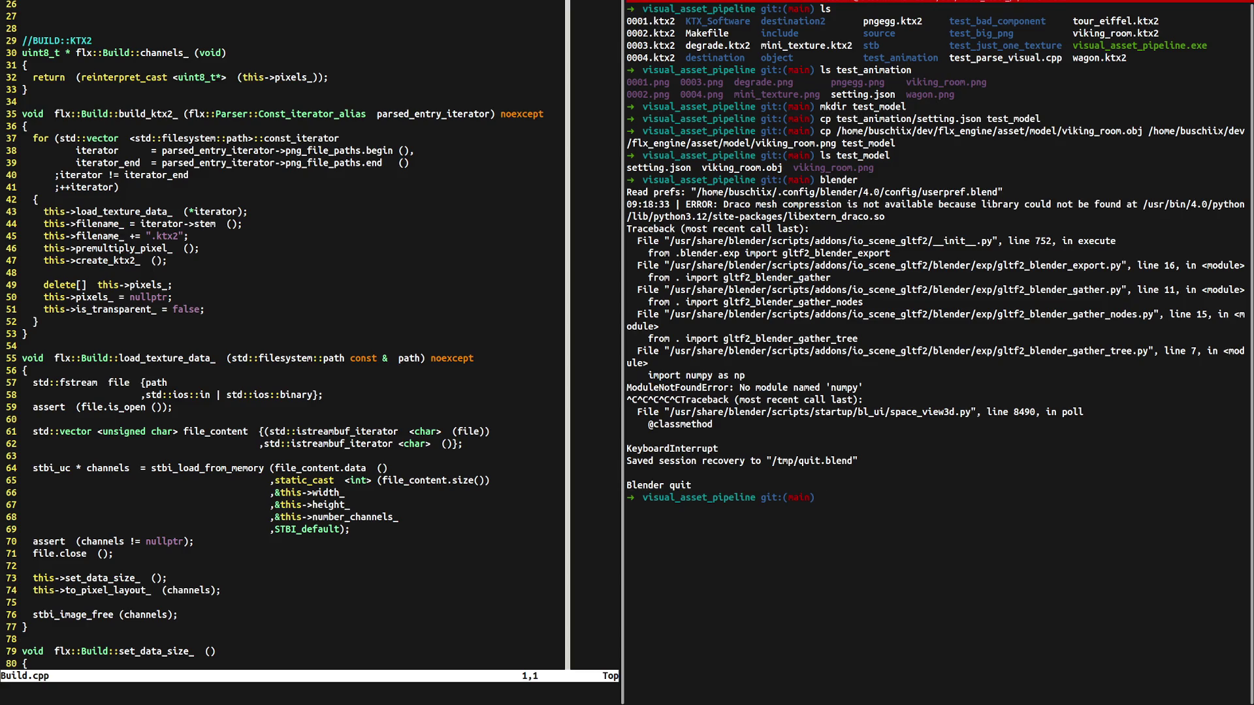
text(python)
text(3.1)
text(2)
text( -m ensure)
text(pip)
key(Return)
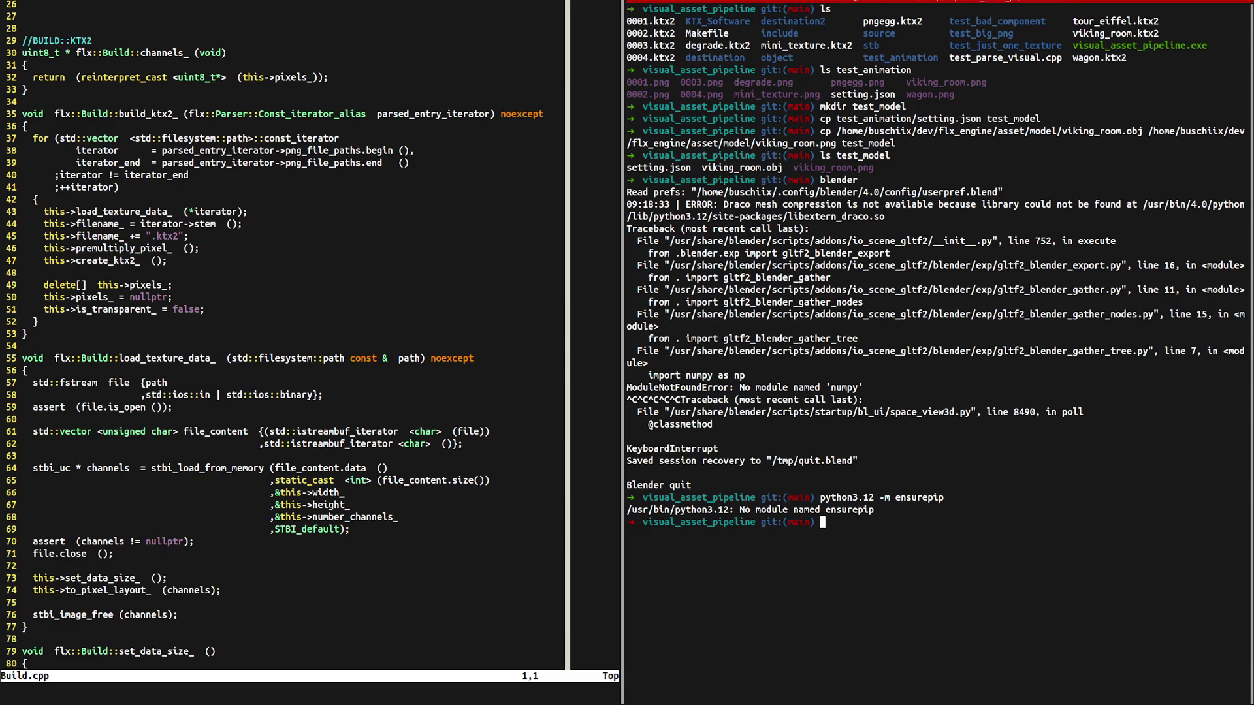
List the project folder with `ls`, clear the terminal, and start typing the blender lookup.
text(ls)
key(Return)
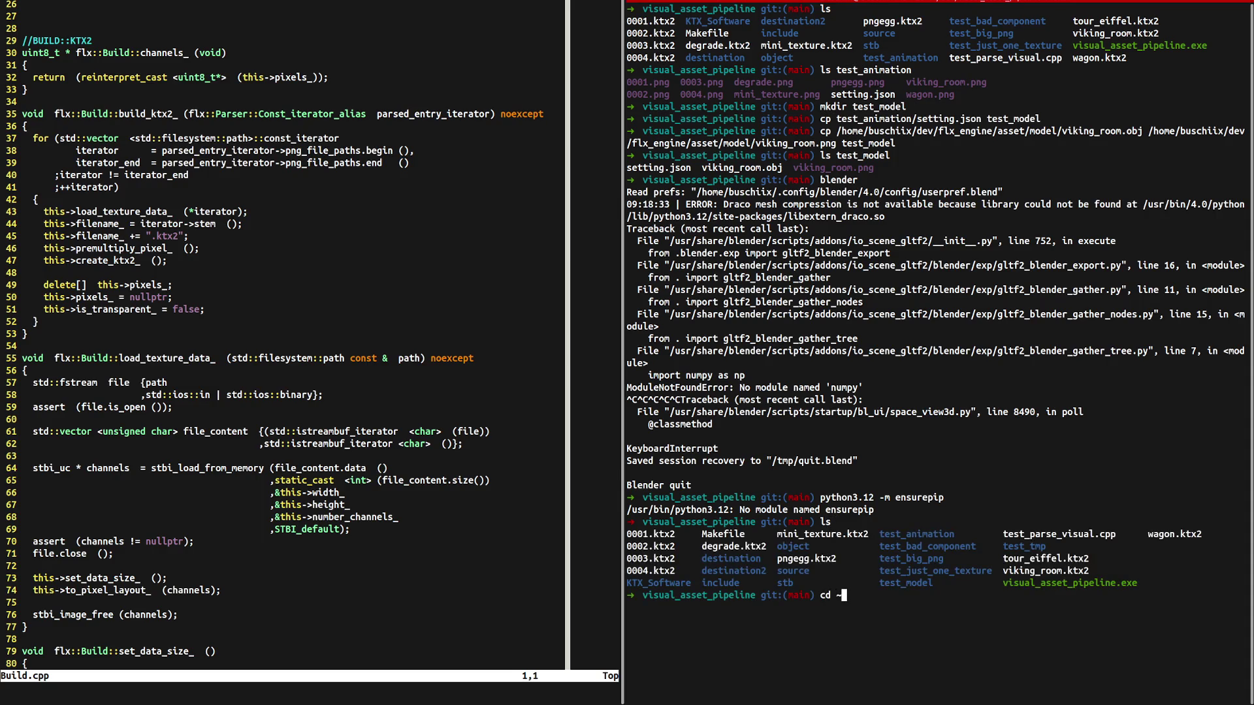
text(clear)
key(Return)
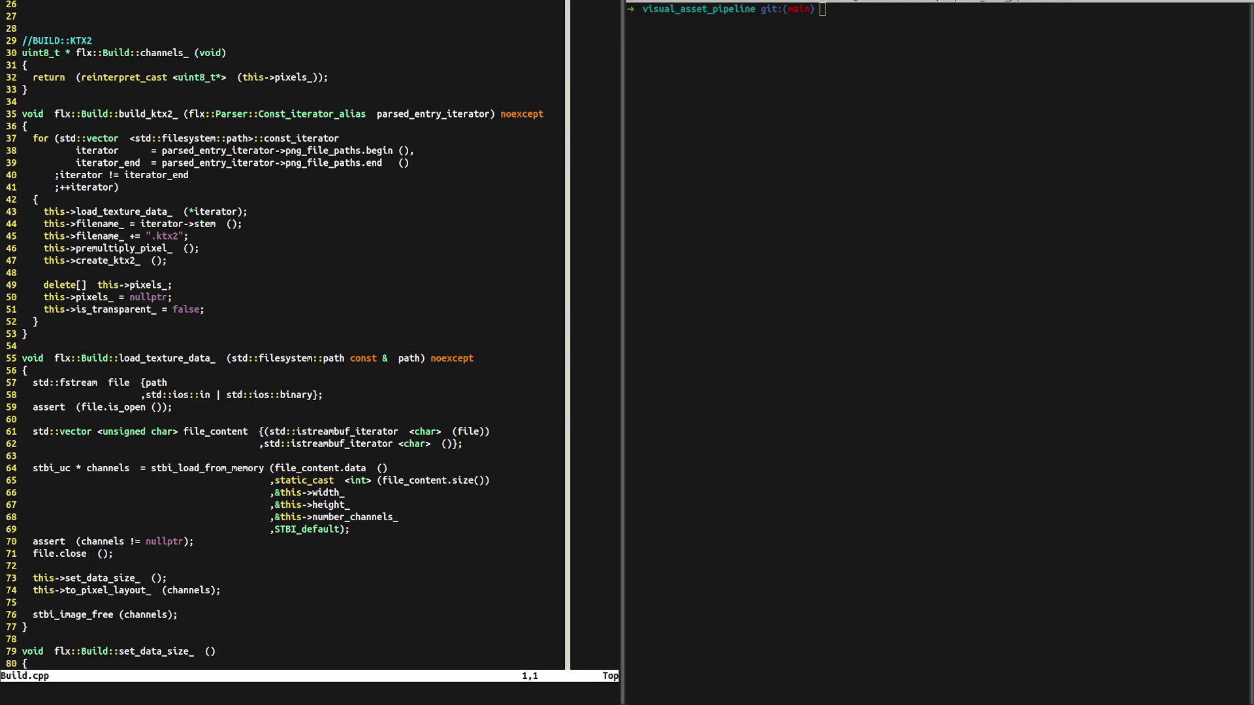
text(wi)
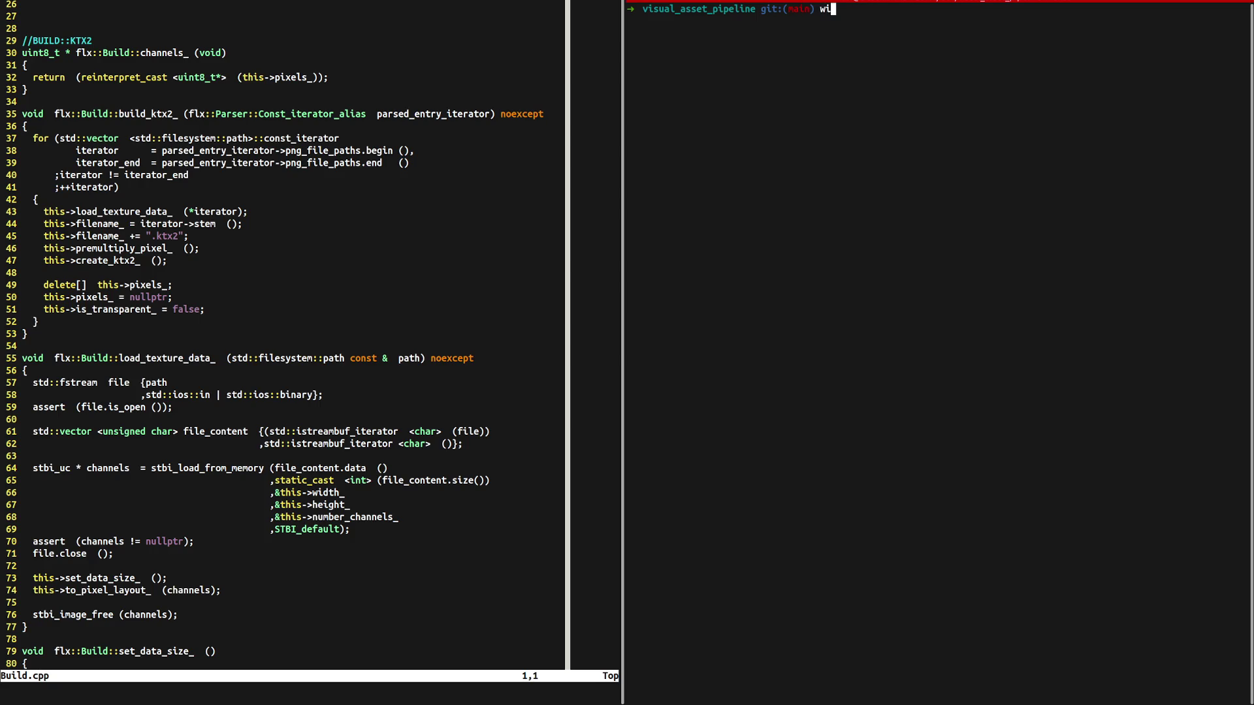
text(ich blender)
Run `which blender`, which prints /usr/bin/blender, then refocus the terminal pane.
key(Return)
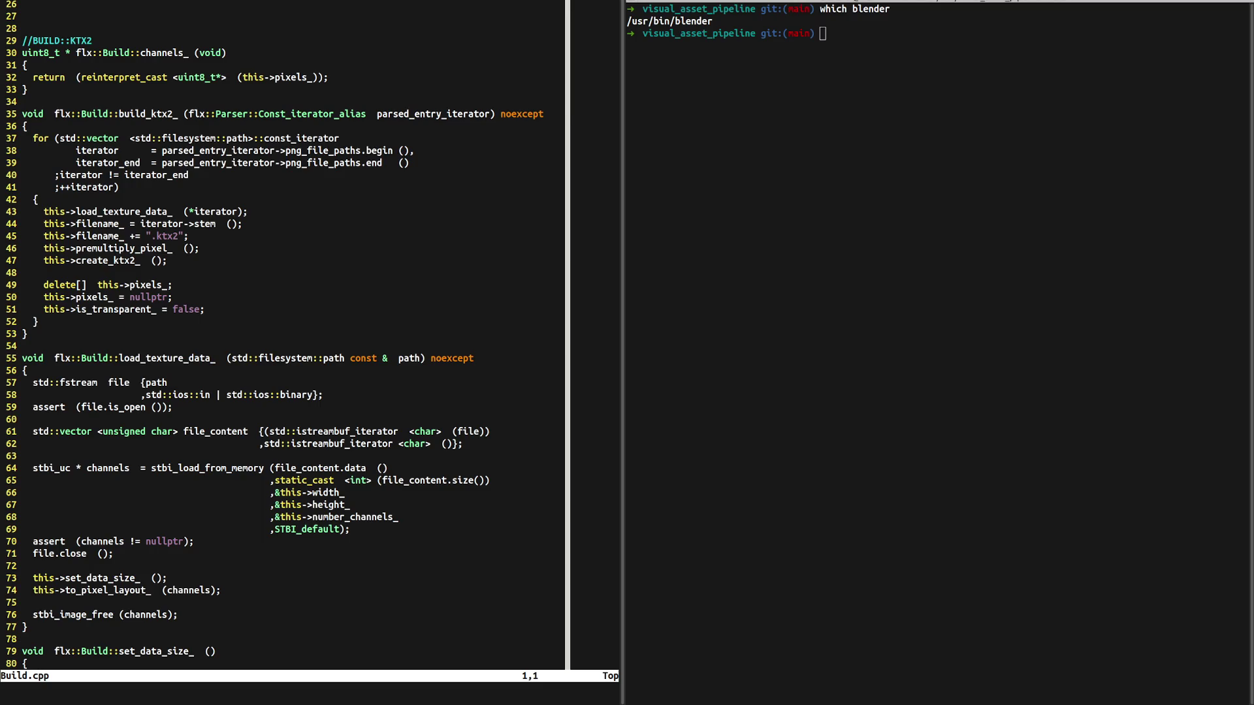
key(super+Right)
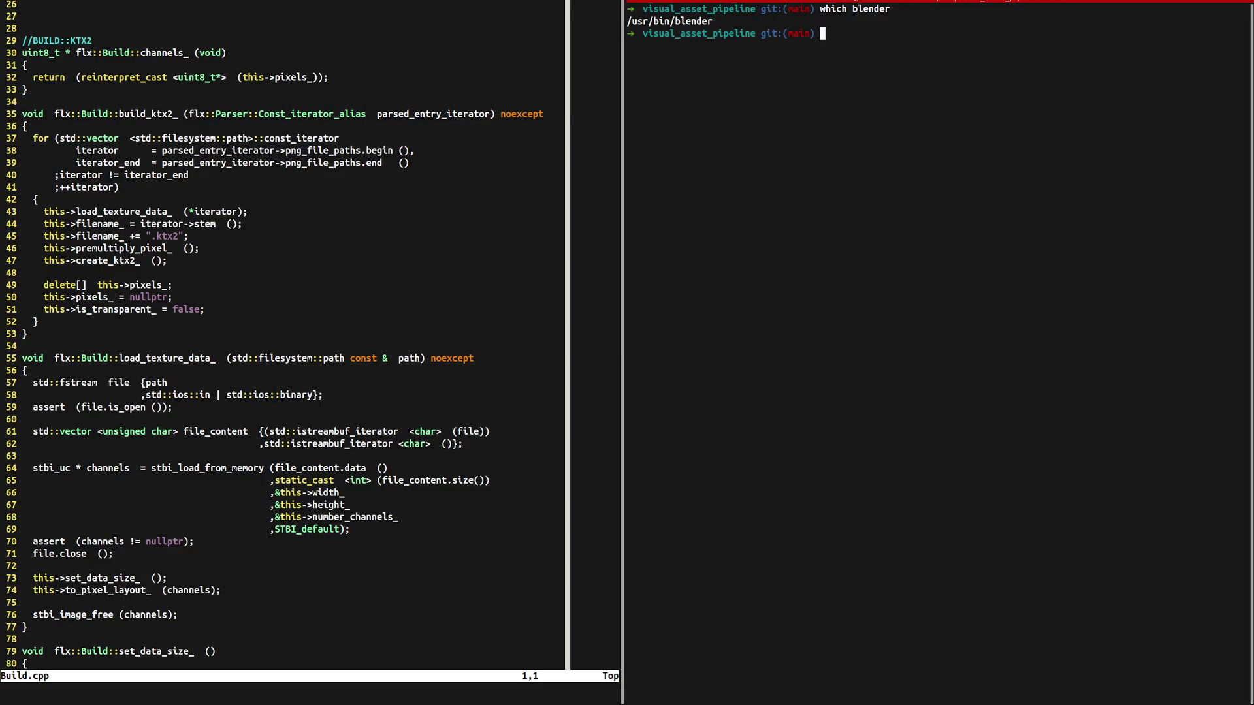
Launch Blender from the terminal, quit it with Ctrl+Q, then begin typing a cd into ~/.config/blender.
text(blender)
key(Return)
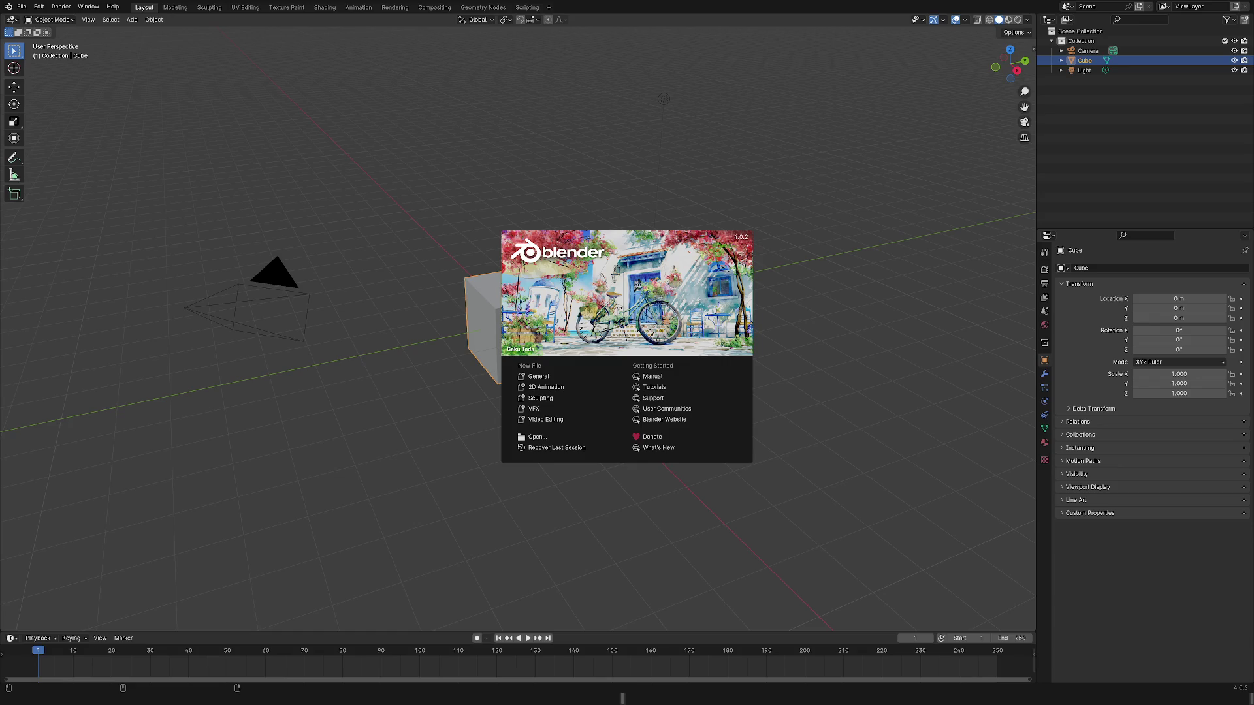
key(ctrl+q)
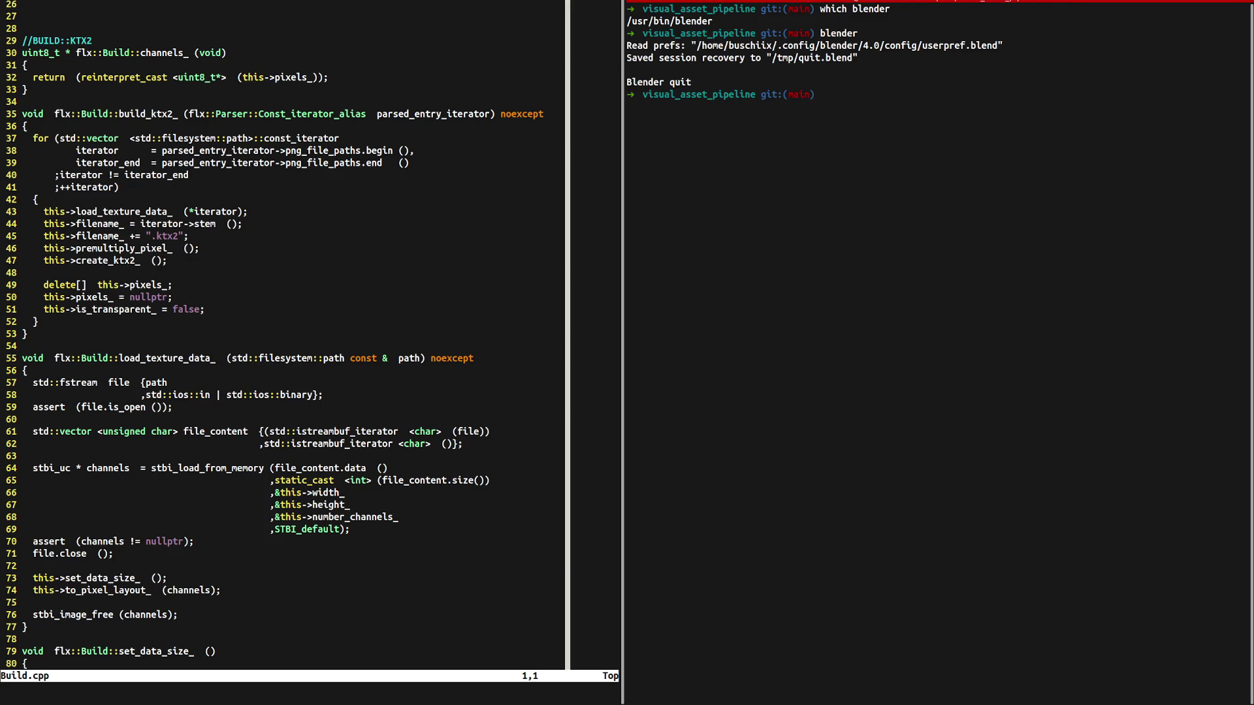
text(cd ~/)
text(.config/)
text(ble)
Go into ~/.config/blender/4.0/ and list it, showing only a config folder.
key(Tab)
text(4)
key(Tab)
text(py)
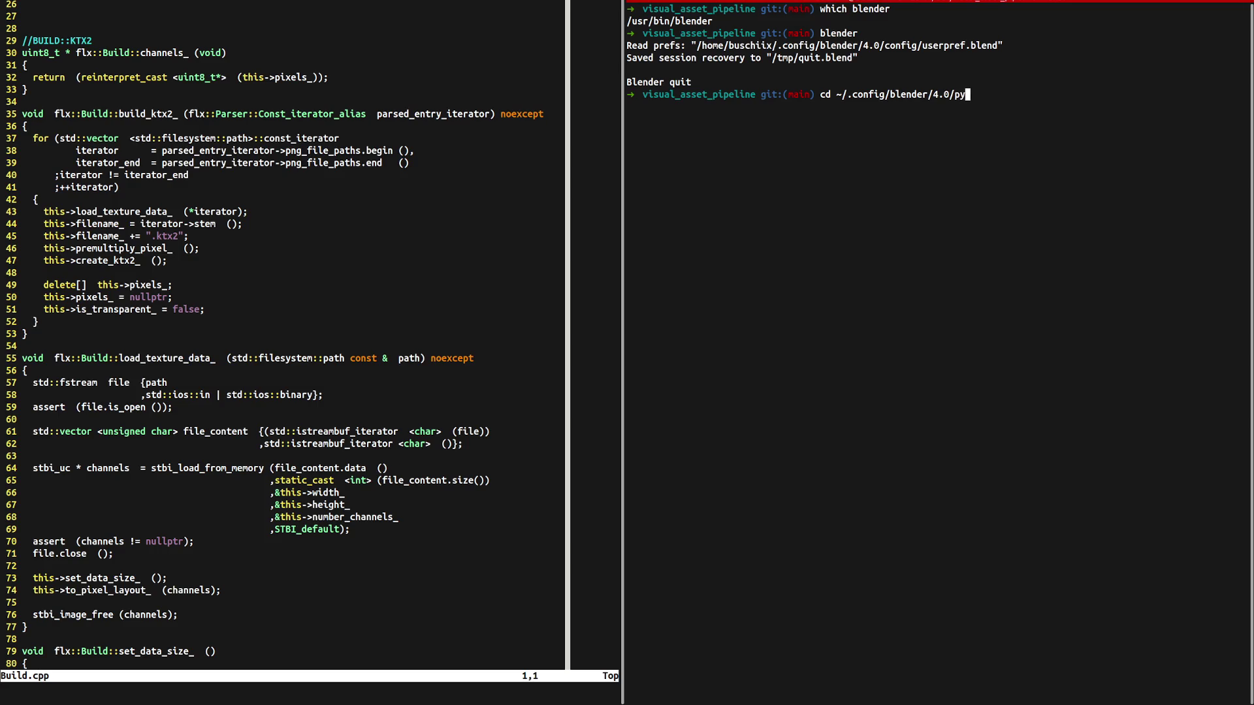
key(BackSpace)
key(BackSpace)
key(Return)
text(ls)
key(Return)
Return to the home folder and relaunch Blender with the blender command.
text(cd)
key(Return)
text(blen)
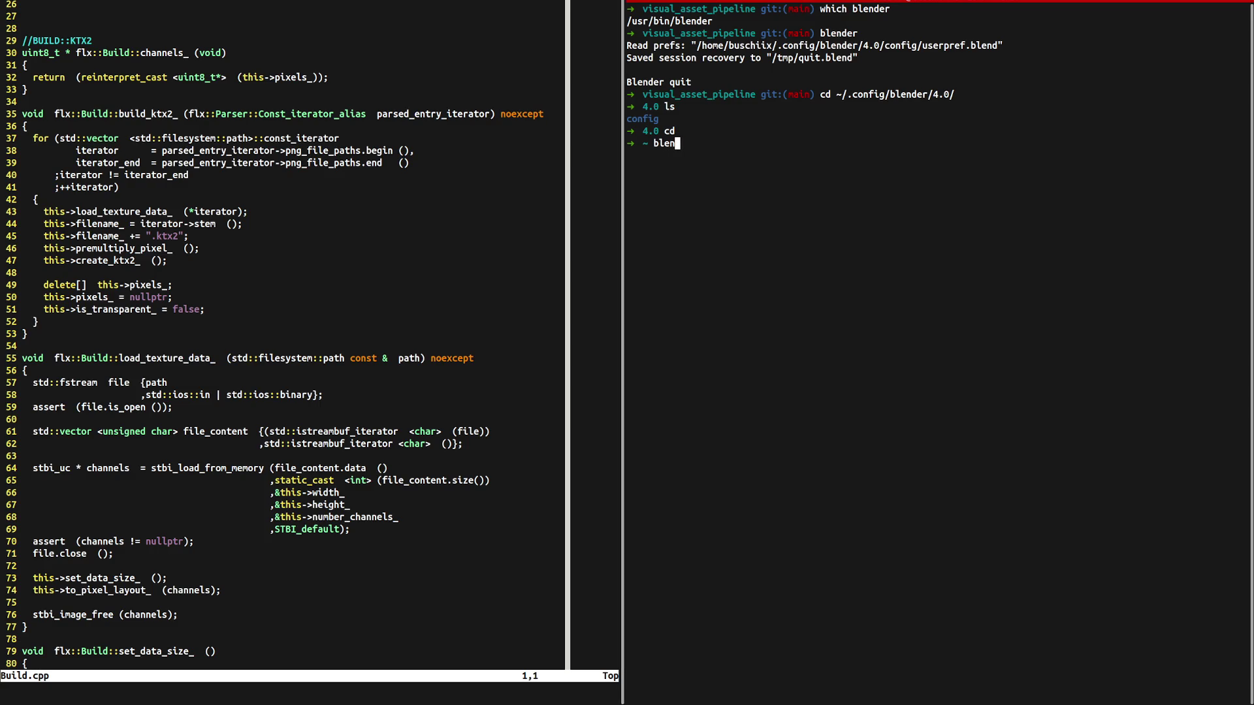
text(der)
key(Return)
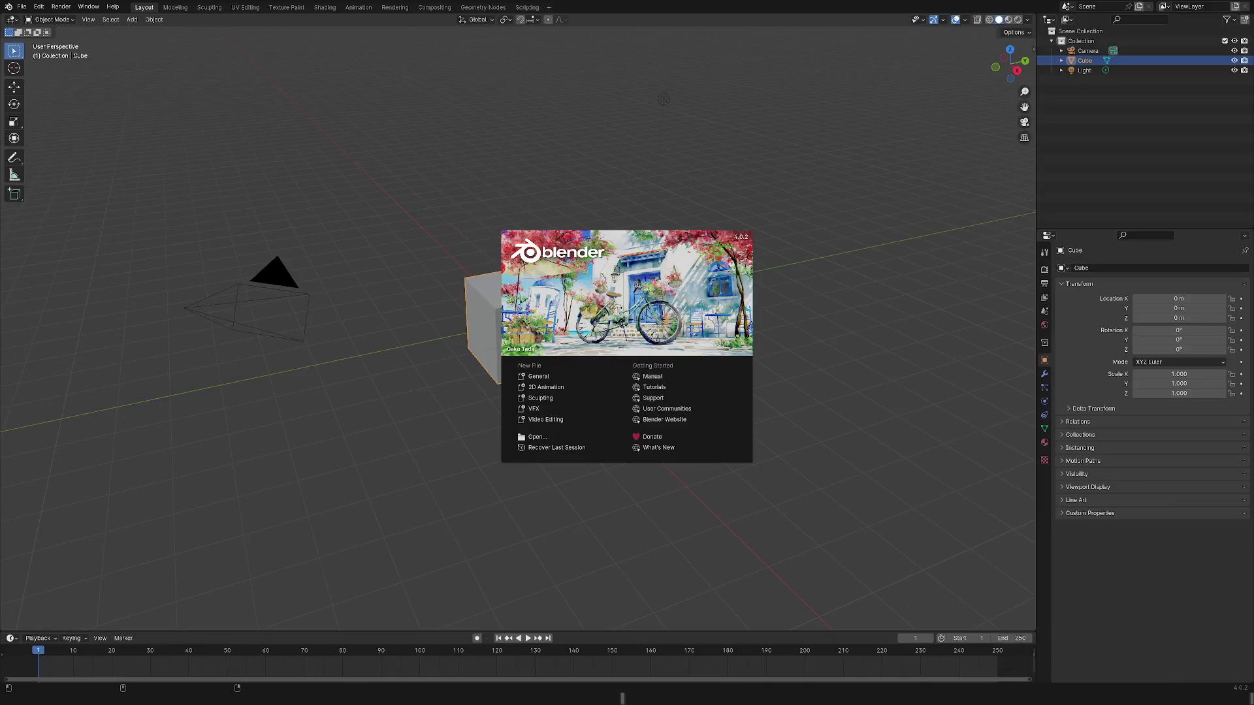
Dismiss the splash screen and switch to the Scripting workspace's Python console.
key(Escape)
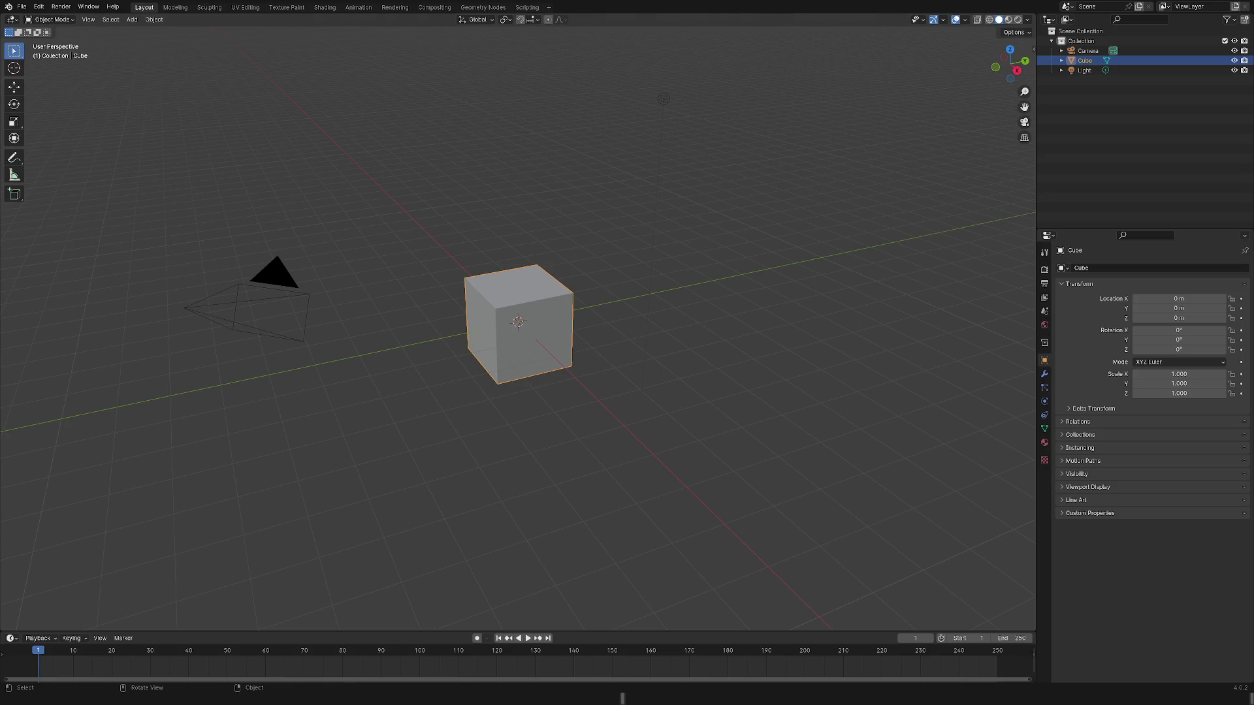
click(527, 7)
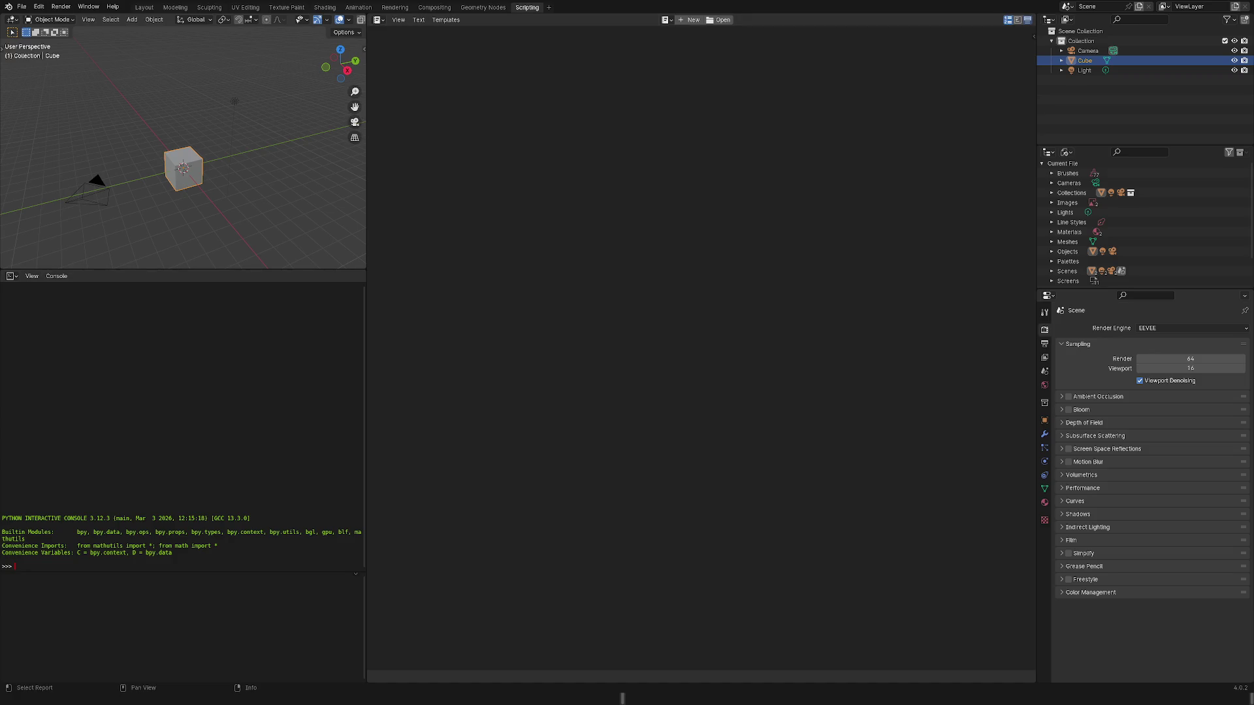
text(dwa)
click(56, 275)
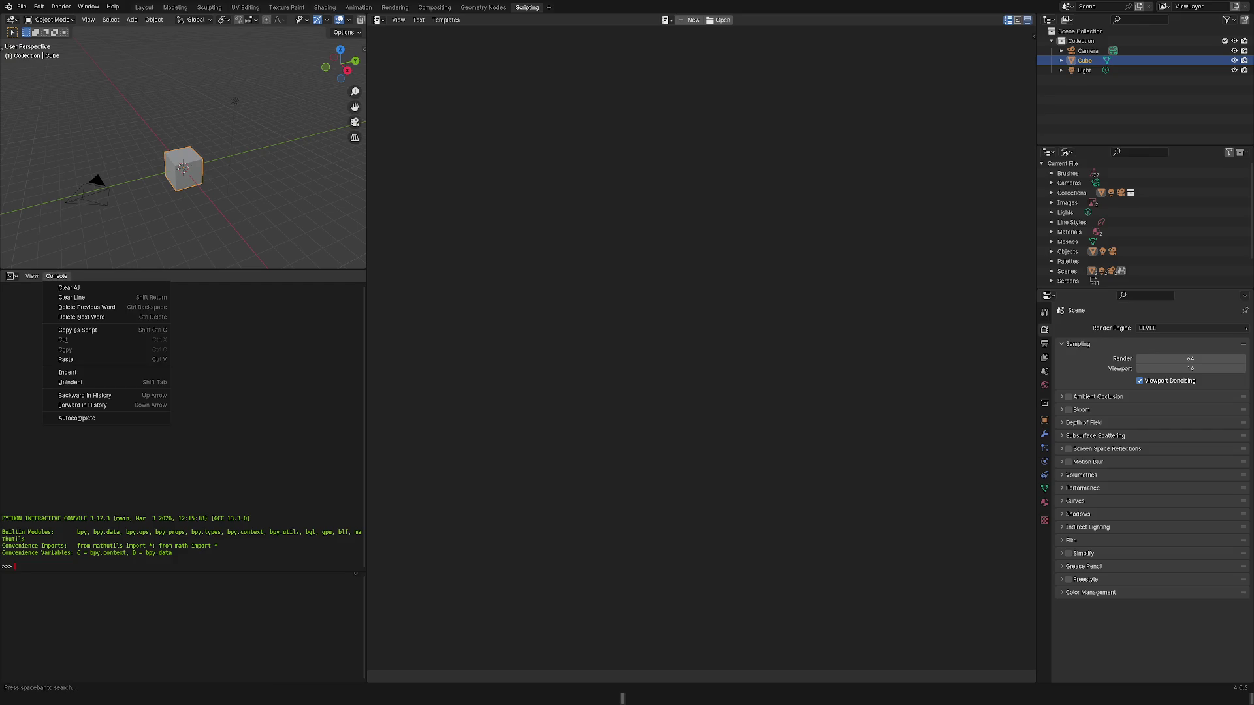
click(56, 276)
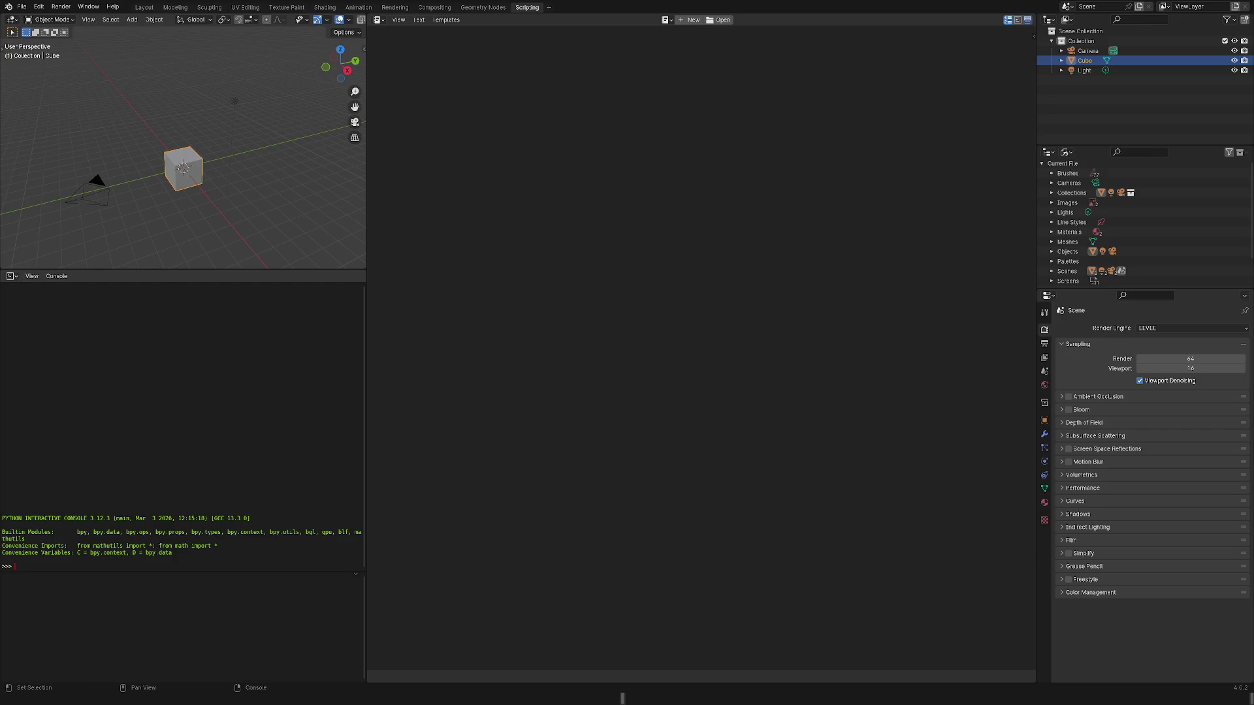
click(11, 275)
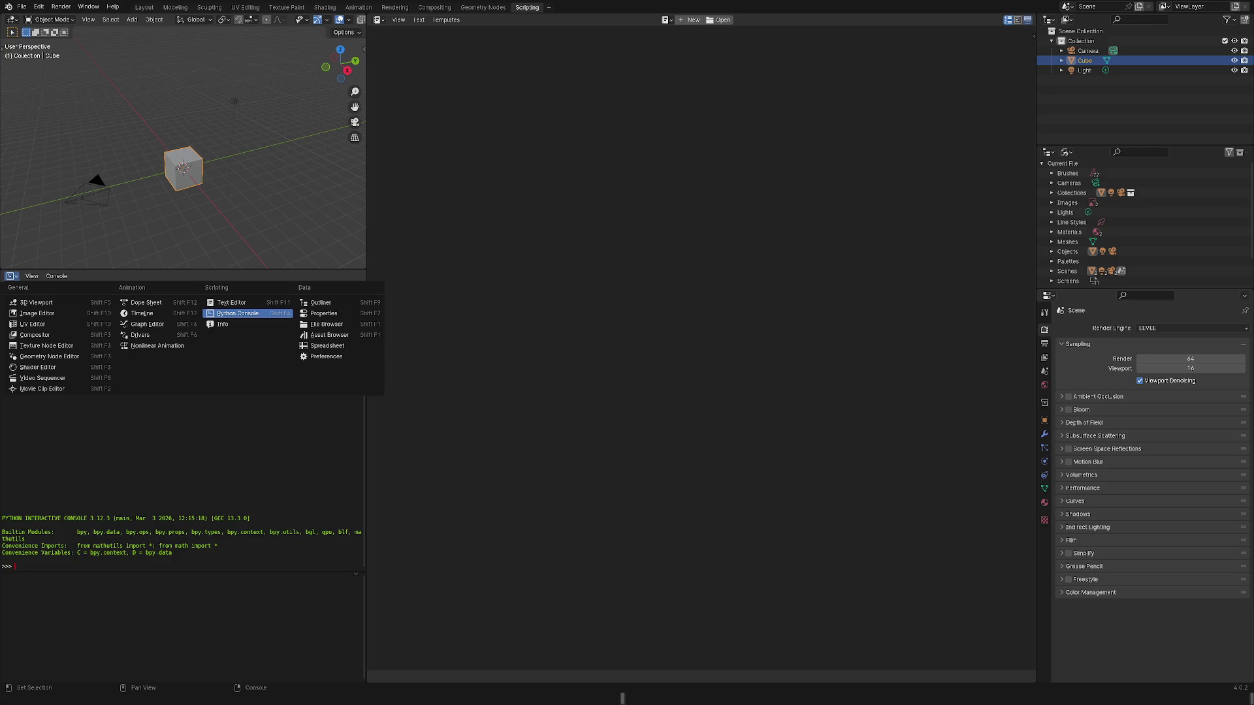
key(Escape)
text(import sys)
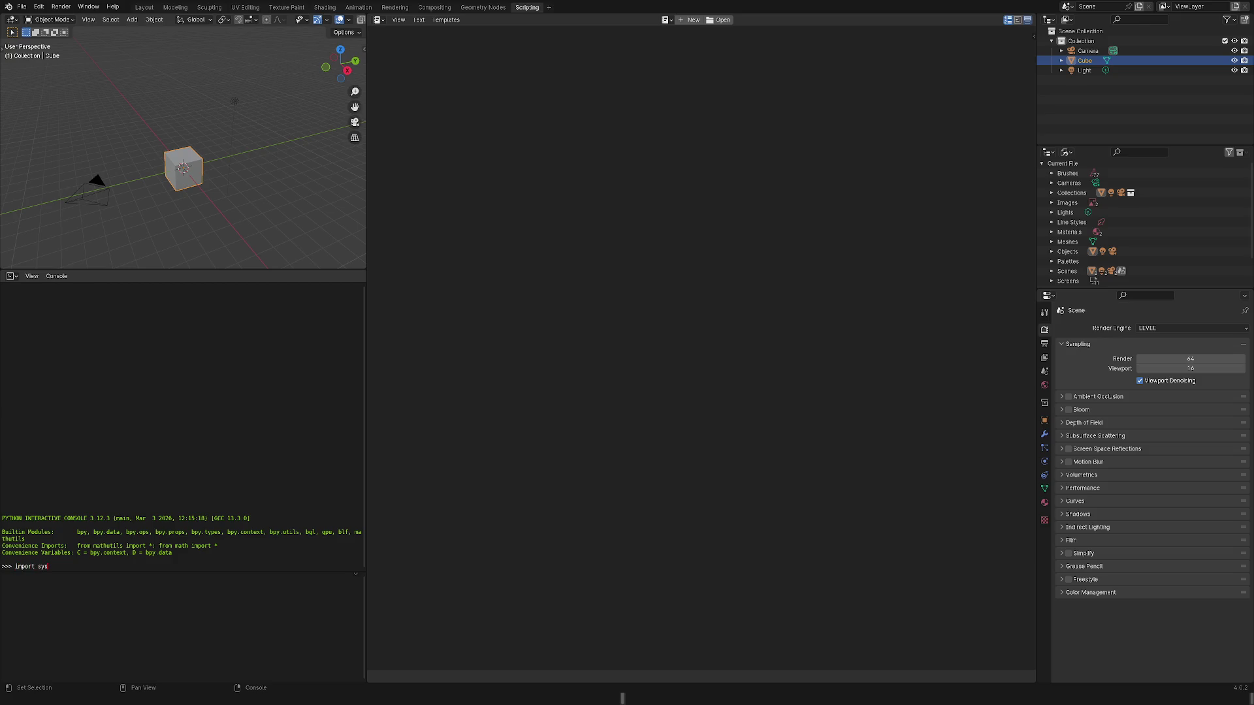
Run import sys and print(sys.executable) to show /usr/bin/python3.12, then quit Blender.
key(Return)
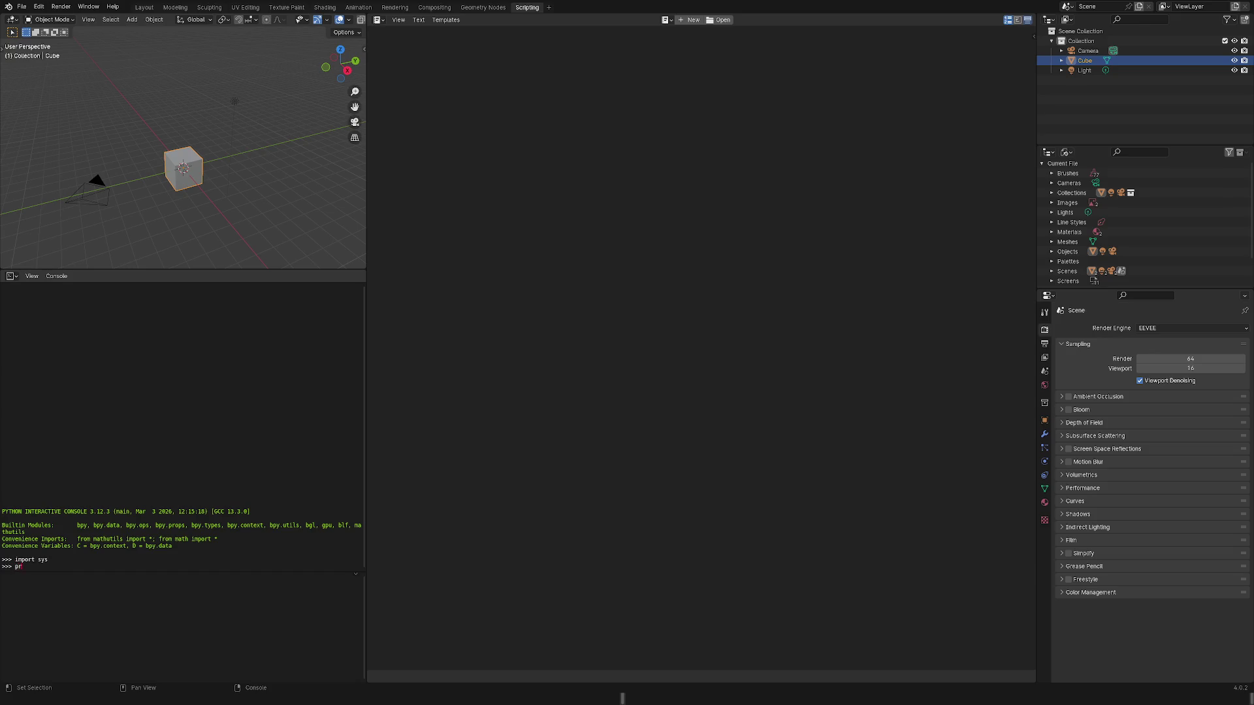
text((s)
text(able)
key(Return)
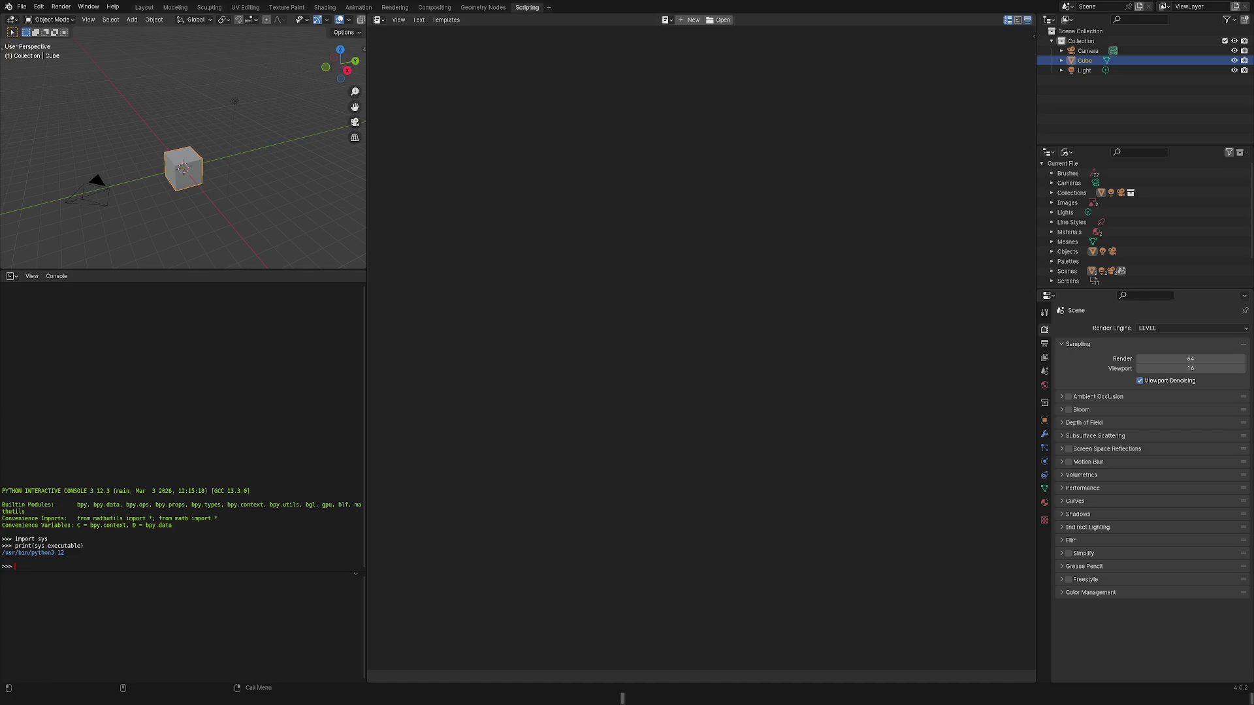
key(ctrl+q)
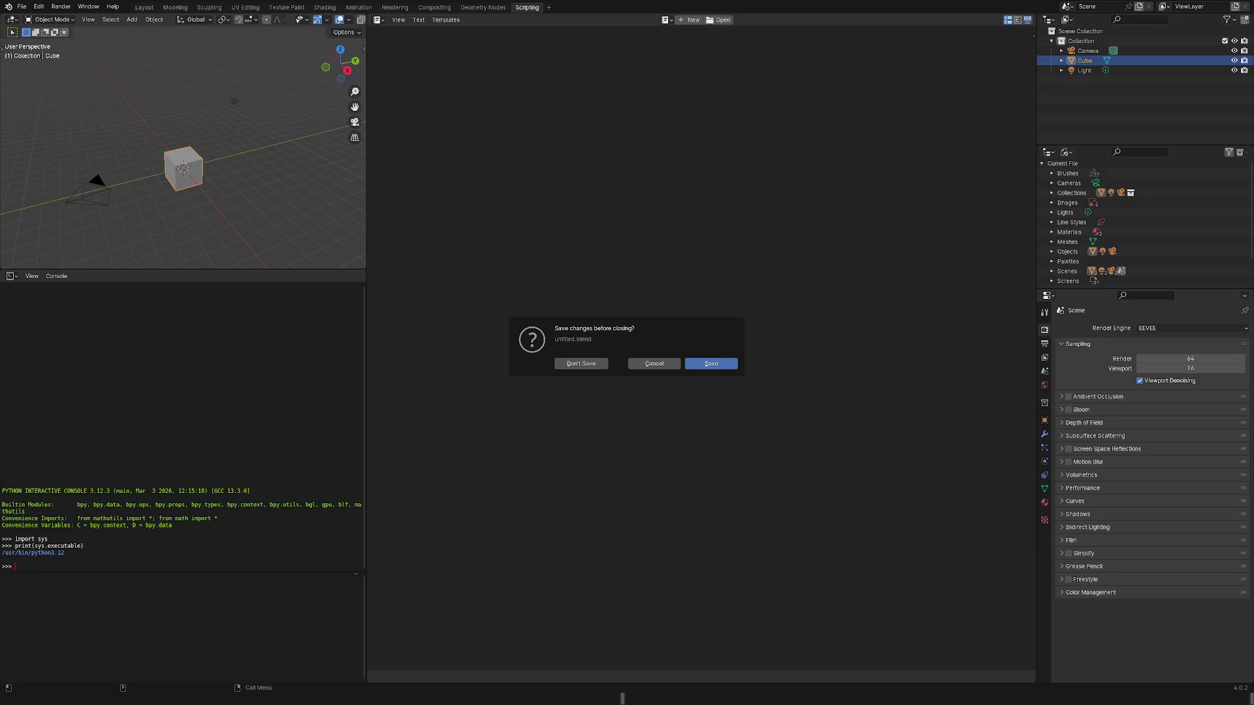
text(d)
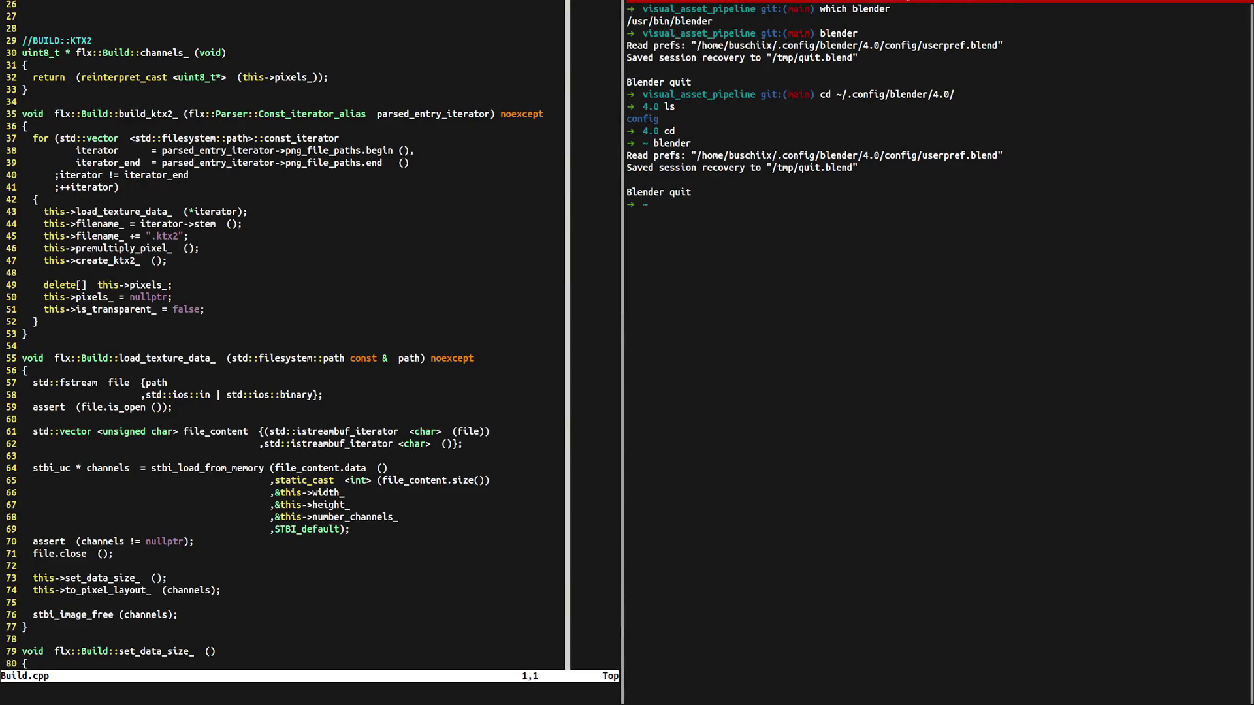
text(cd /usr/)
text(bin/pyu)
Try cd /usr/bin/python3.12, which fails as not a directory, then relaunch Blender from history.
key(BackSpace)
text(t)
key(BackSpace)
key(BackSpace)
key(BackSpace)
text(X11/X11)
key(BackSpace)
key(BackSpace)
key(BackSpace)
key(BackSpace)
key(BackSpace)
key(BackSpace)
text(python)
text(3.12)
key(Return)
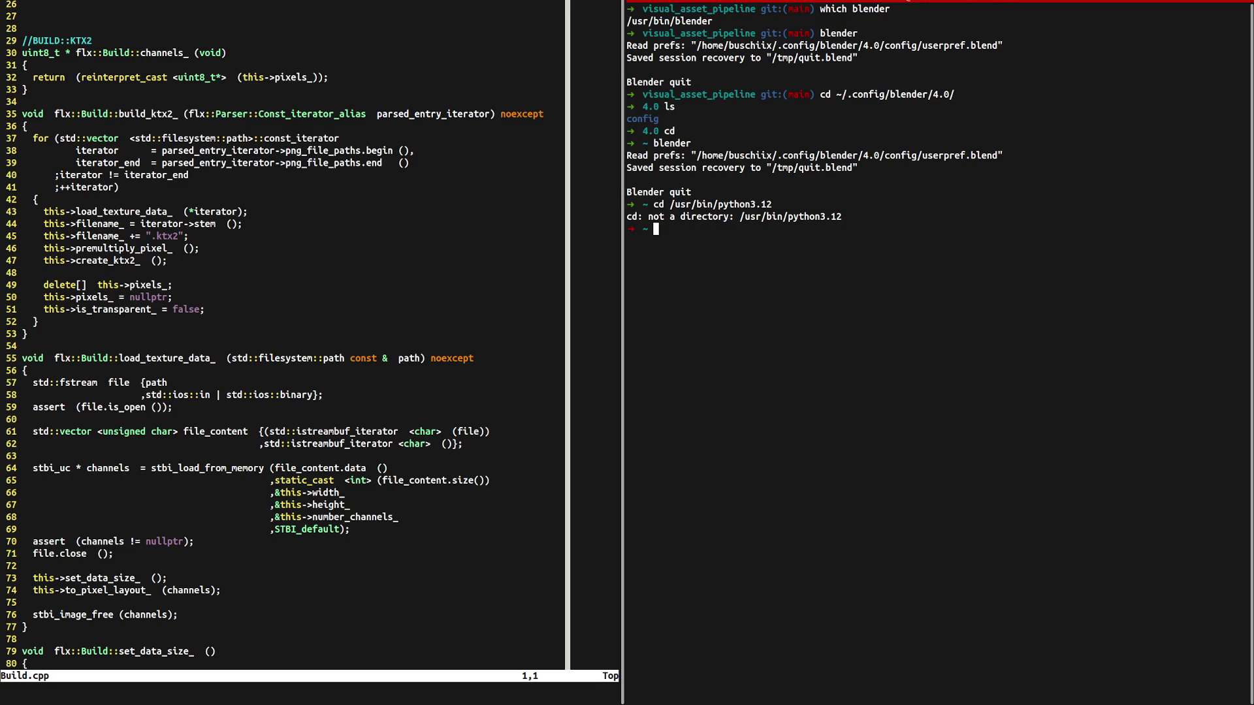
key(Up)
key(Up)
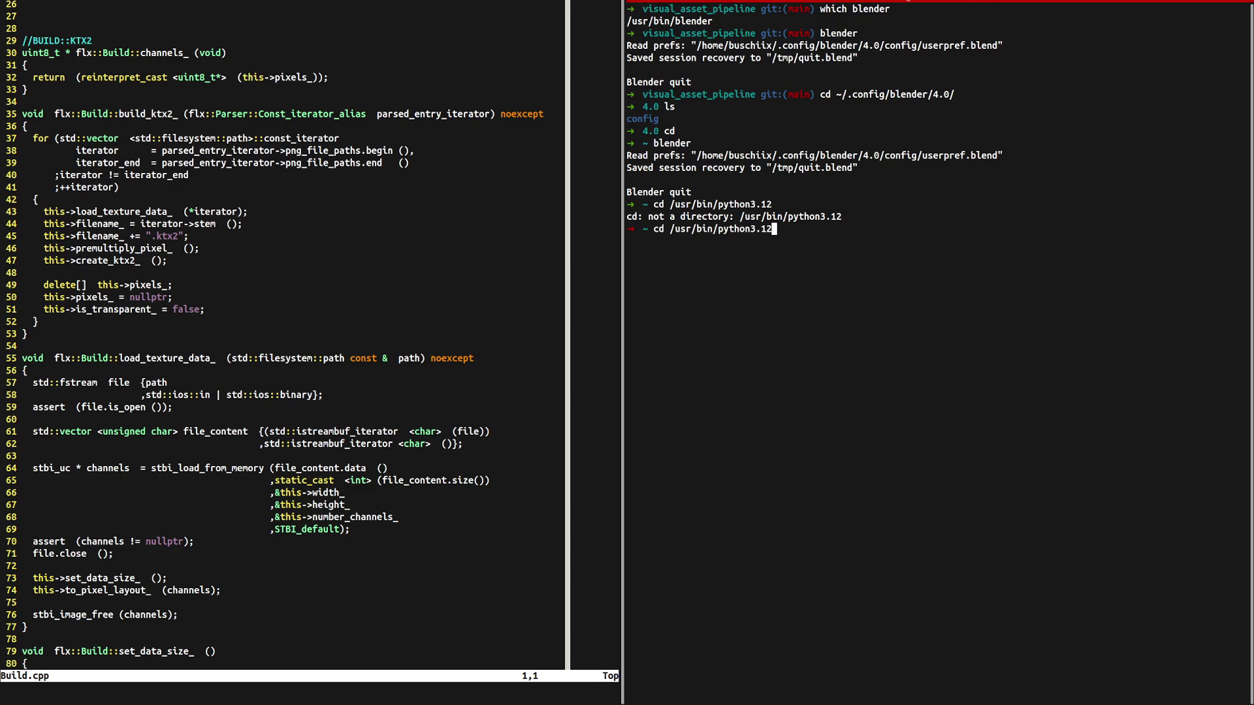
key(Return)
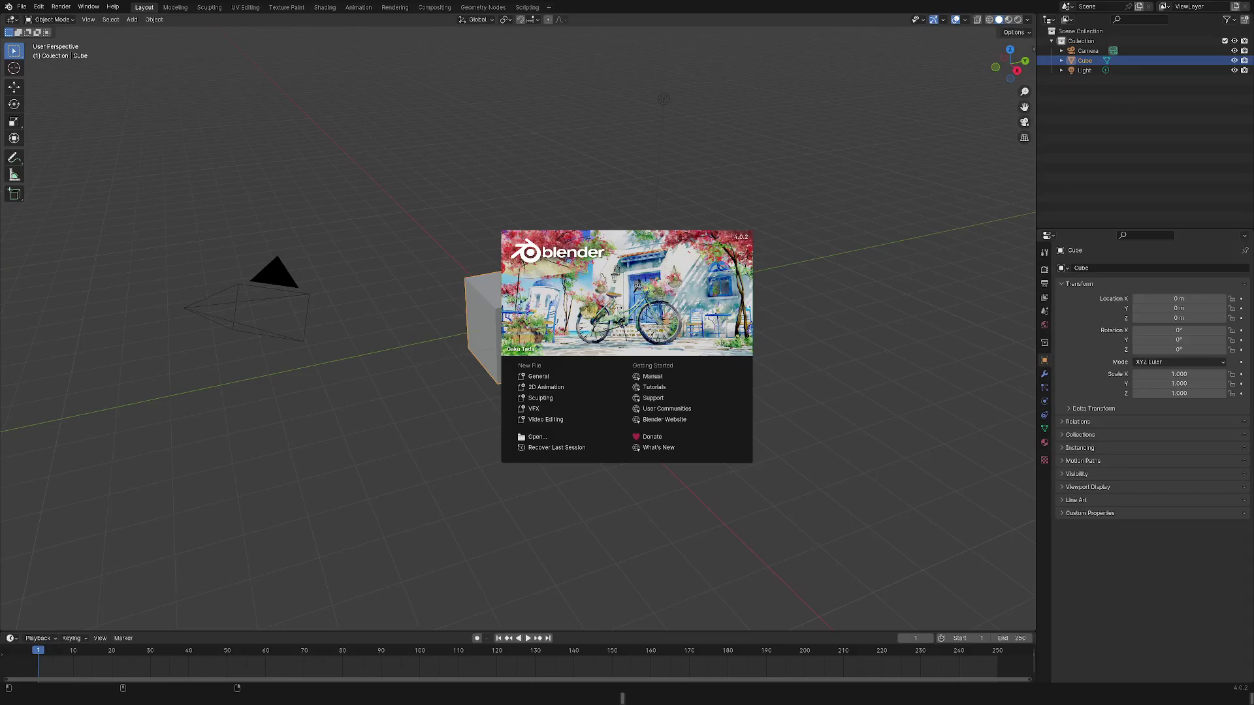
In Scripting, run import sys and print(sys.executable), then select the printed /usr/bin/python3.12 path.
click(527, 7)
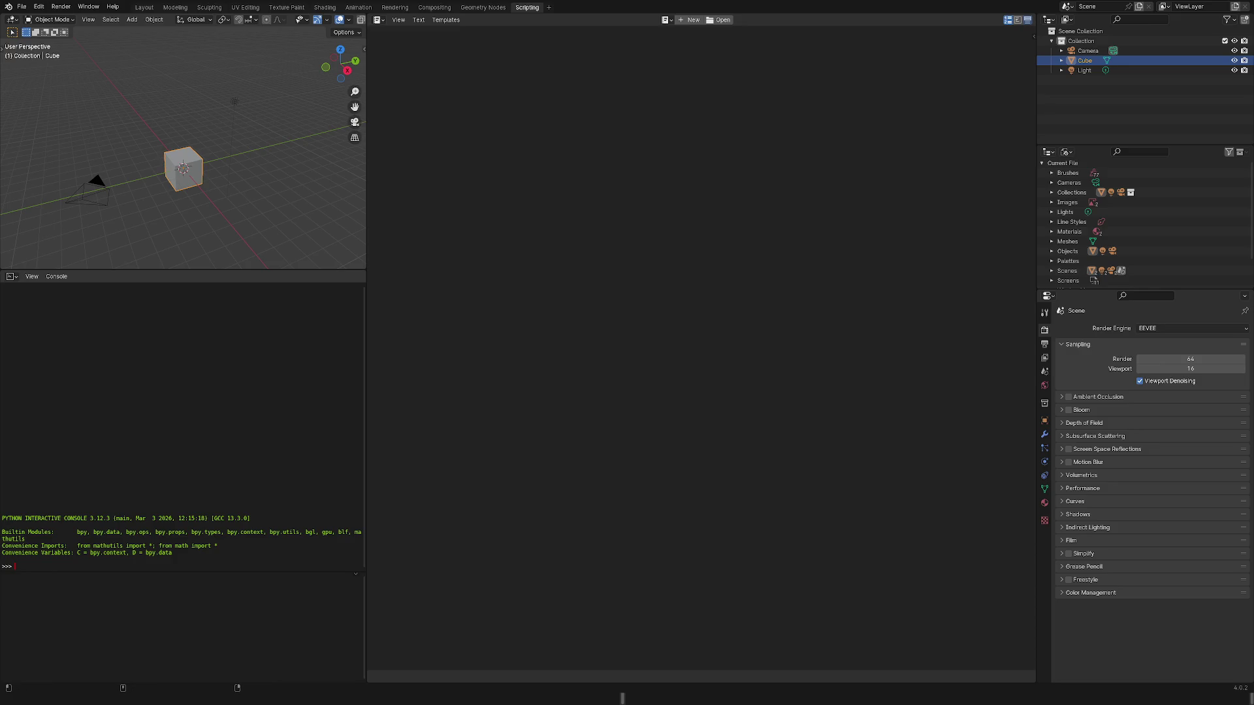
text(import sys)
key(Return)
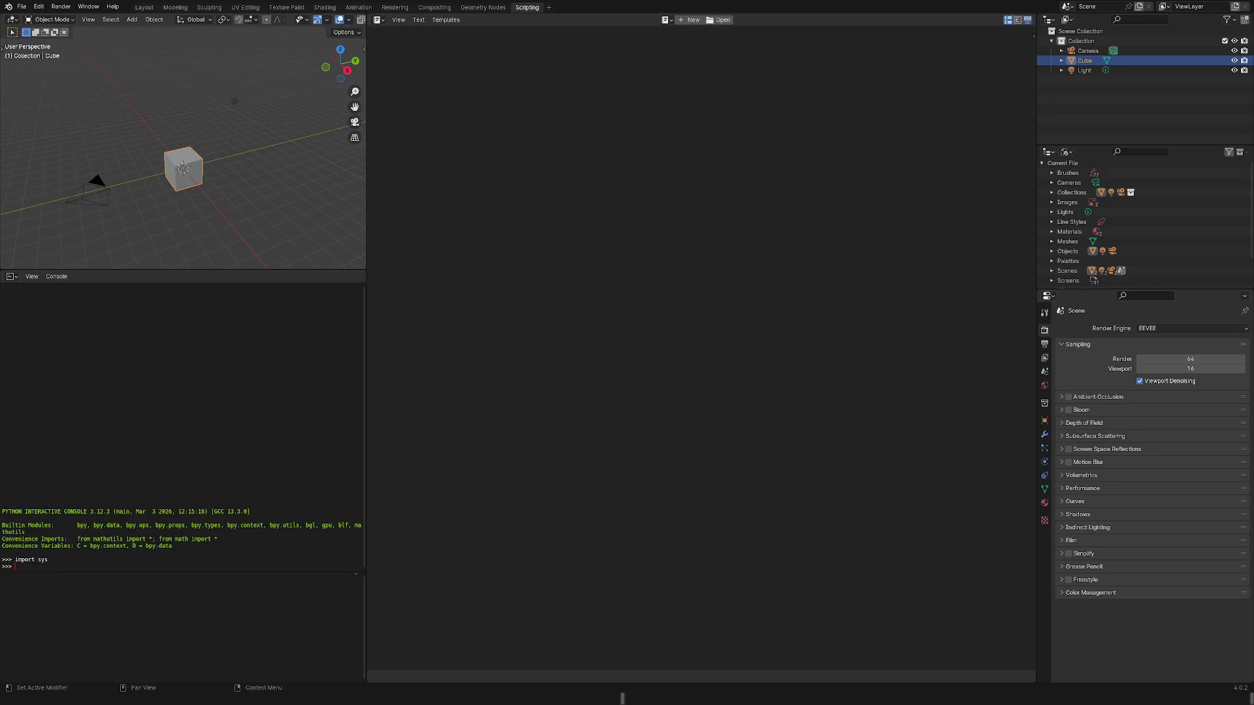
text(print(sys.executable))
key(Return)
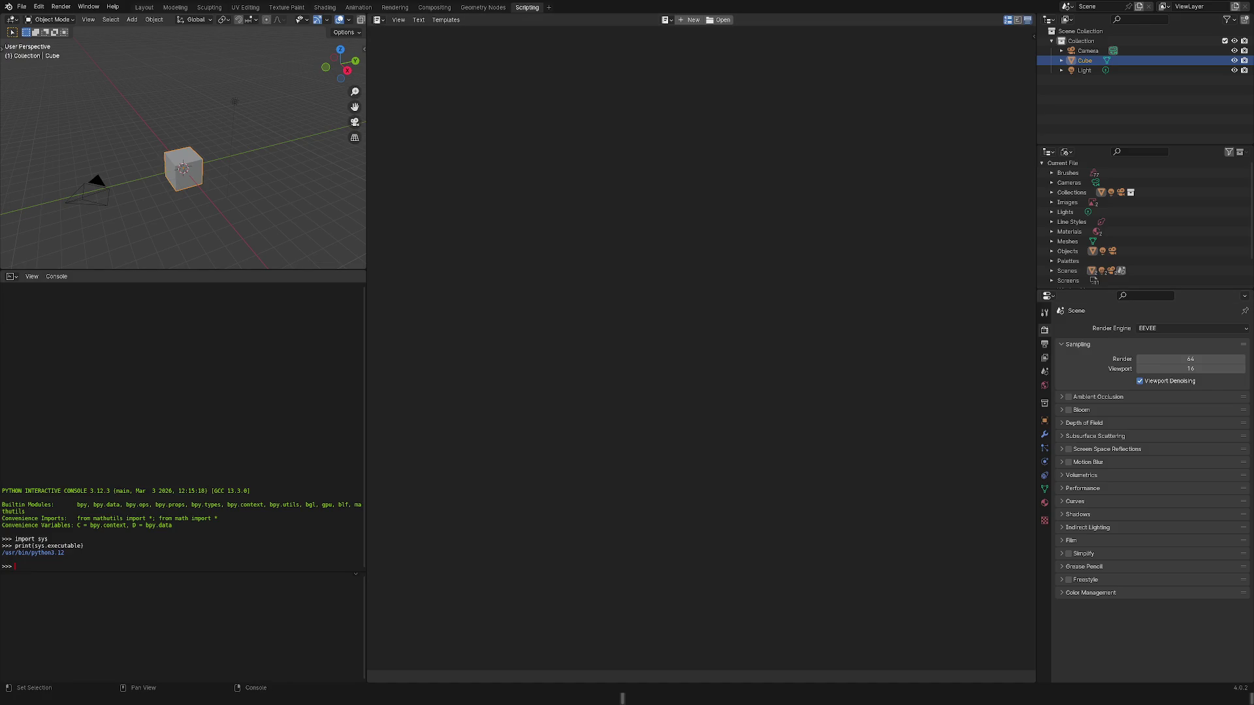
drag(65, 553, 2, 553)
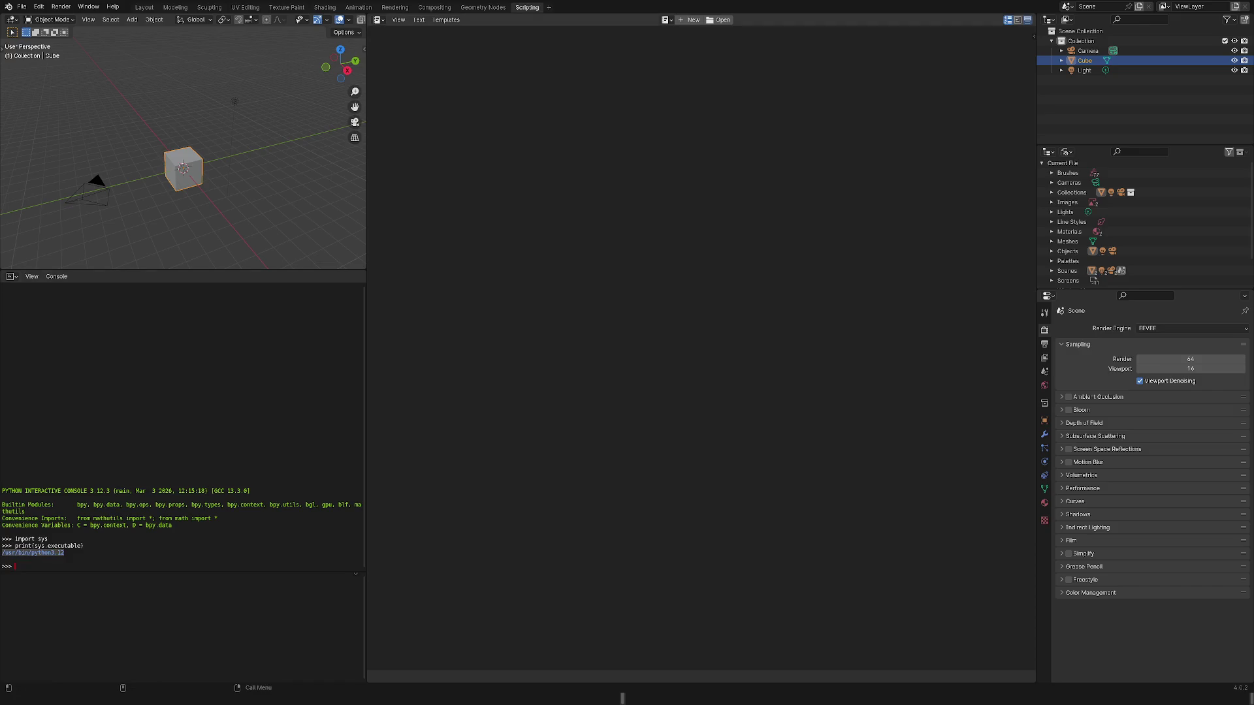